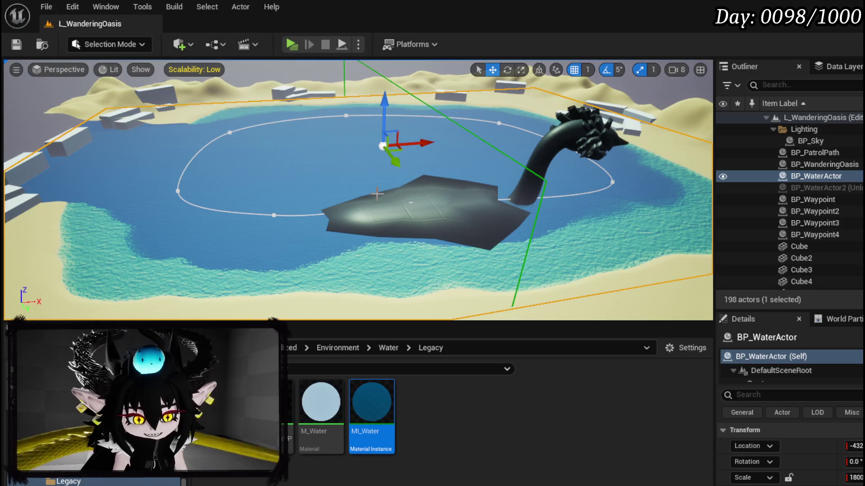
# Unhide the actors from BP_WaterActor2 through the last SM_RockDesert_Cliff rock with Show Selected.
pyautogui.moveTo(365, 109)
pyautogui.mouseDown()
pyautogui.moveTo(252, 117)
pyautogui.moveTo(407, 108)
pyautogui.moveTo(378, 106)
pyautogui.moveTo(387, 99)
pyautogui.moveTo(279, 113)
pyautogui.moveTo(342, 108)
pyautogui.moveTo(401, 129)
pyautogui.mouseUp()
pyautogui.click(828, 188)
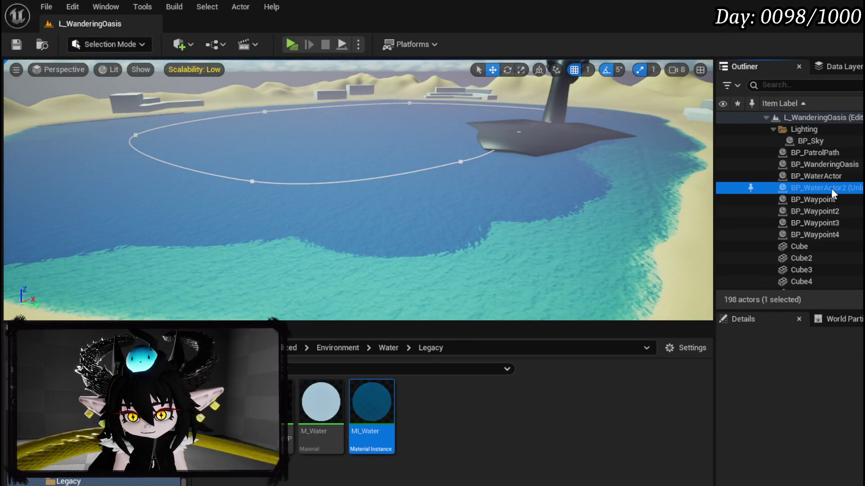
pyautogui.scroll(-10, 832, 182)
pyautogui.scroll(-15, 832, 182)
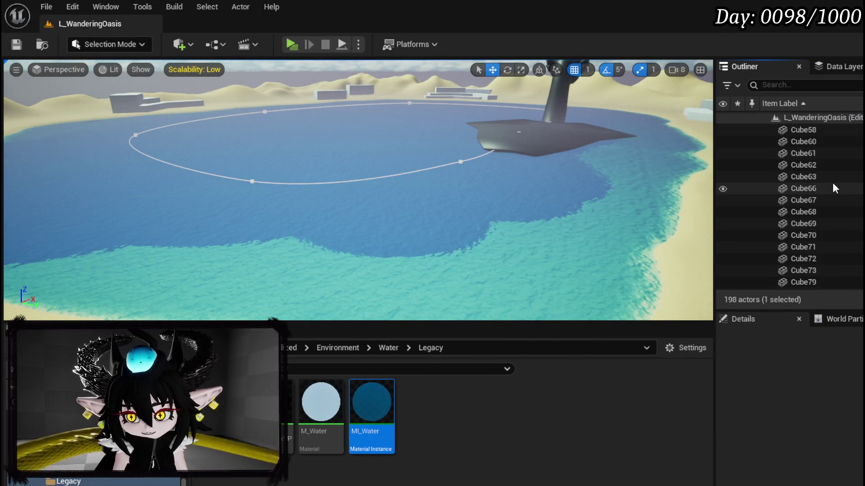
pyautogui.scroll(-10, 832, 182)
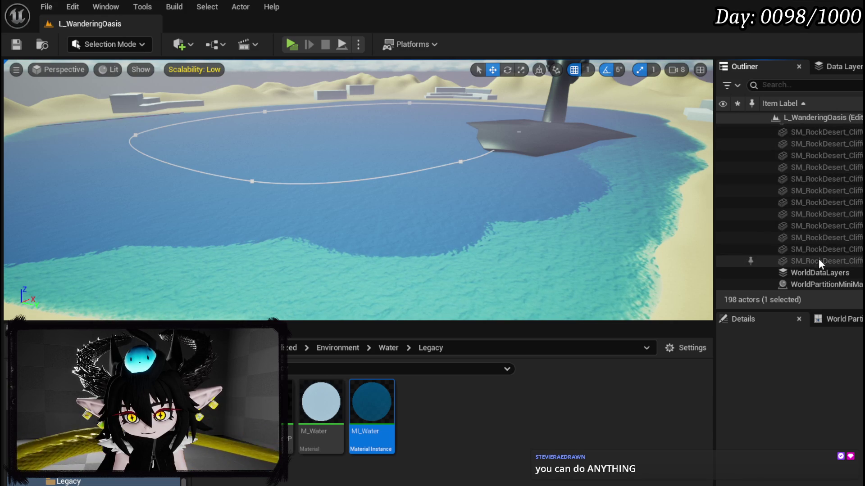
pyautogui.keyDown('shift'); pyautogui.click(818, 260); pyautogui.keyUp('shift')
pyautogui.rightClick(820, 239)
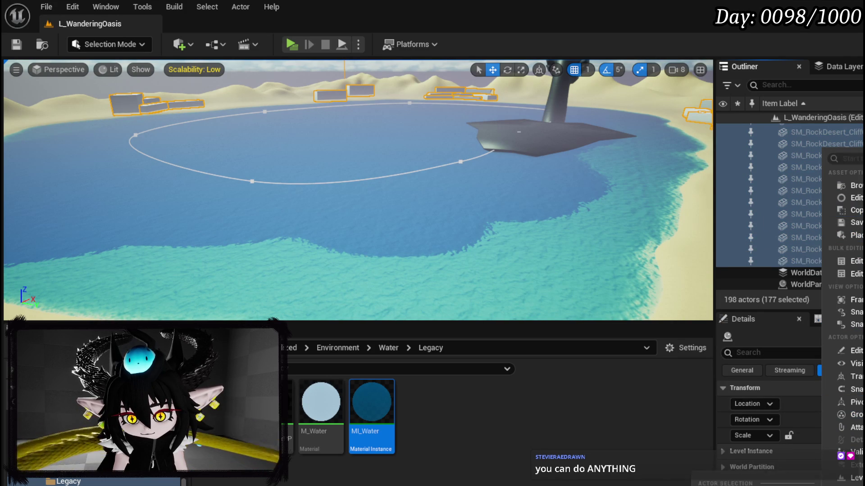
pyautogui.click(858, 363)
# Save the level, fly in to inspect the cliffs, and start a play test.
pyautogui.click(17, 45)
pyautogui.moveTo(428, 160)
pyautogui.mouseDown()
pyautogui.moveTo(418, 122)
pyautogui.moveTo(419, 198)
pyautogui.moveTo(392, 212)
pyautogui.moveTo(299, 53)
pyautogui.mouseUp()
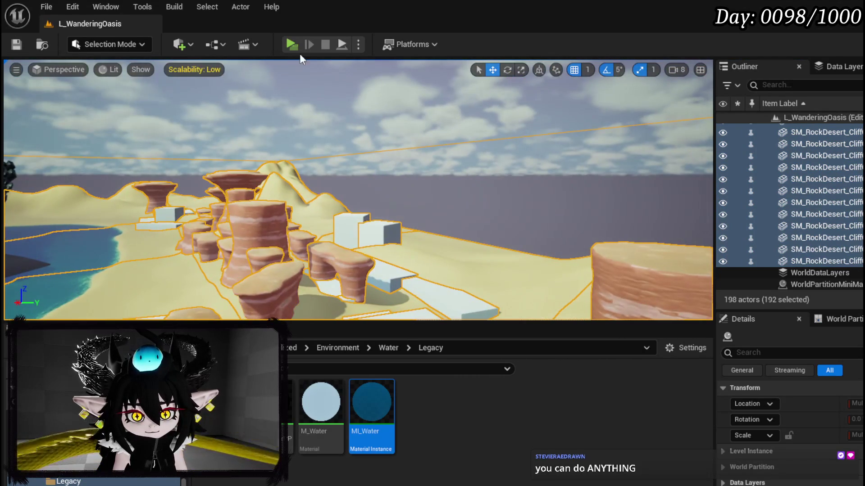
pyautogui.click(289, 44)
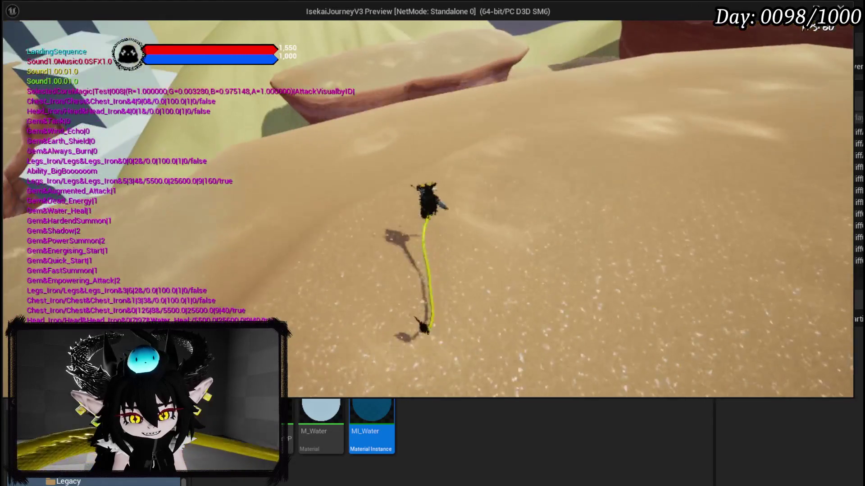
# Dodge the character forward across the desert dunes during the standalone preview.
pyautogui.press('shift')
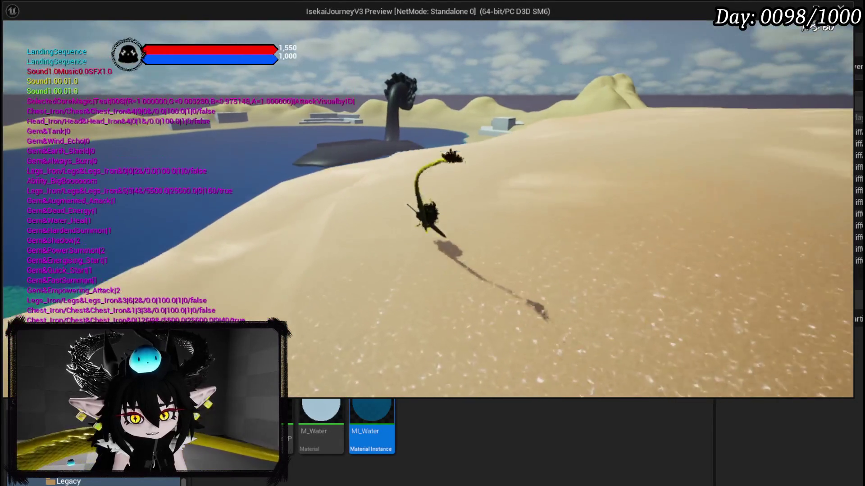
pyautogui.press('Escape')
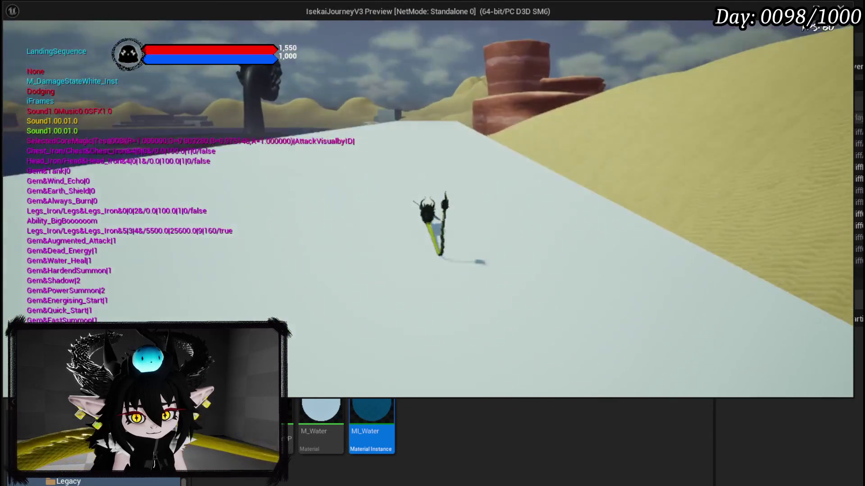
pyautogui.press('shift')
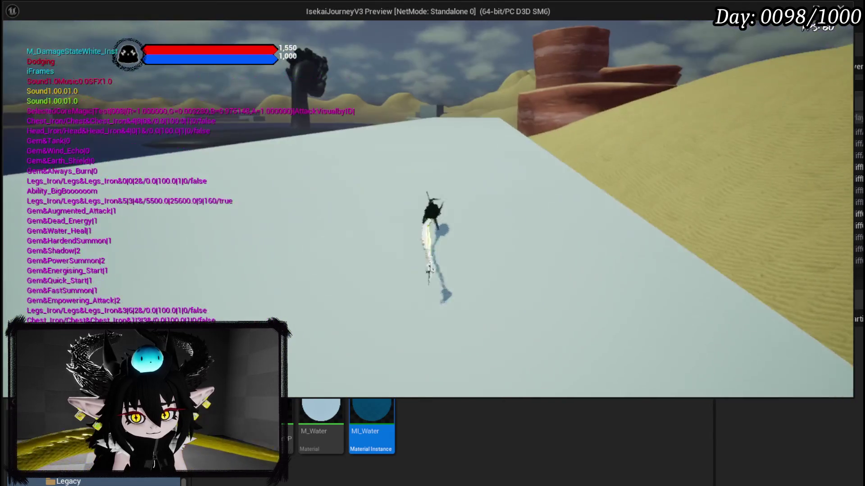
# Run and dash the character across the white platform and shore, then end the preview.
pyautogui.press('w')
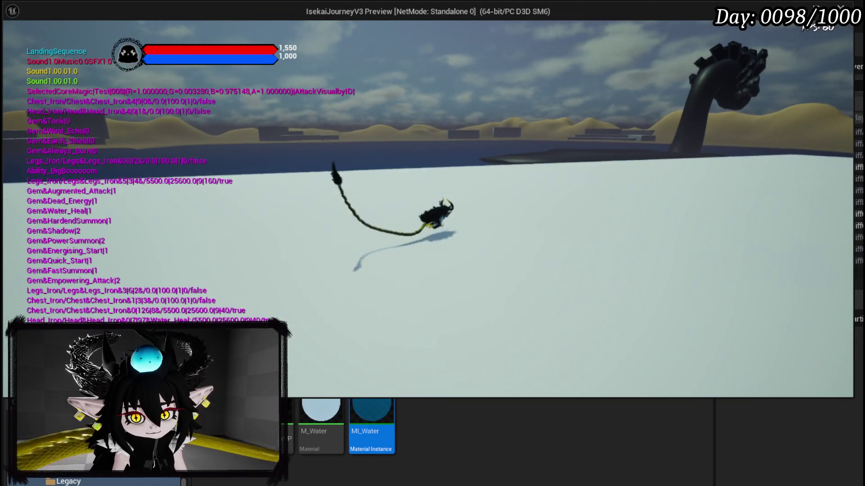
pyautogui.press('shift')
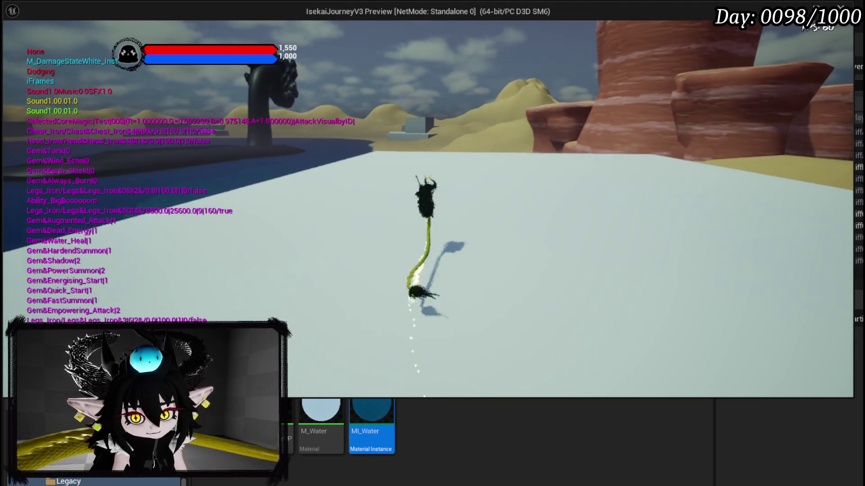
pyautogui.press('w')
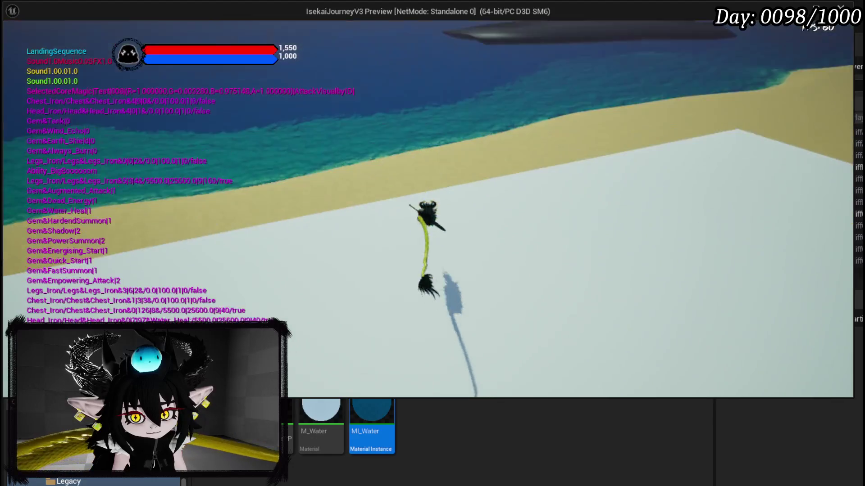
pyautogui.press('w')
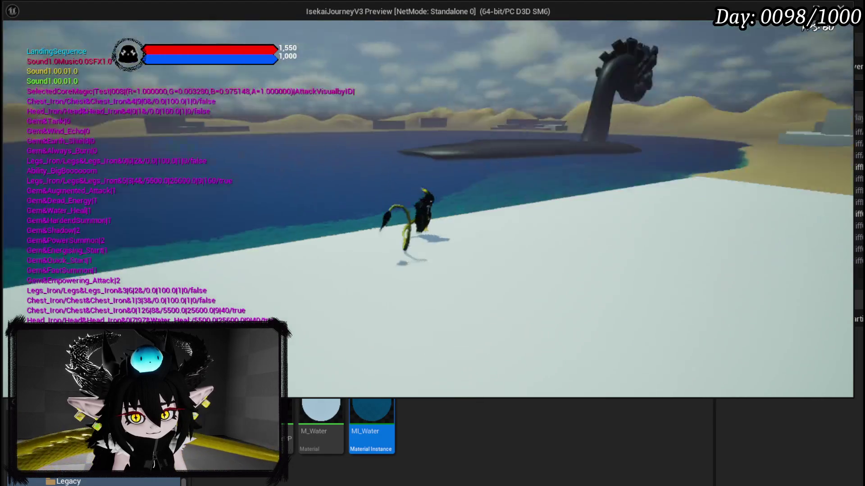
pyautogui.press('w')
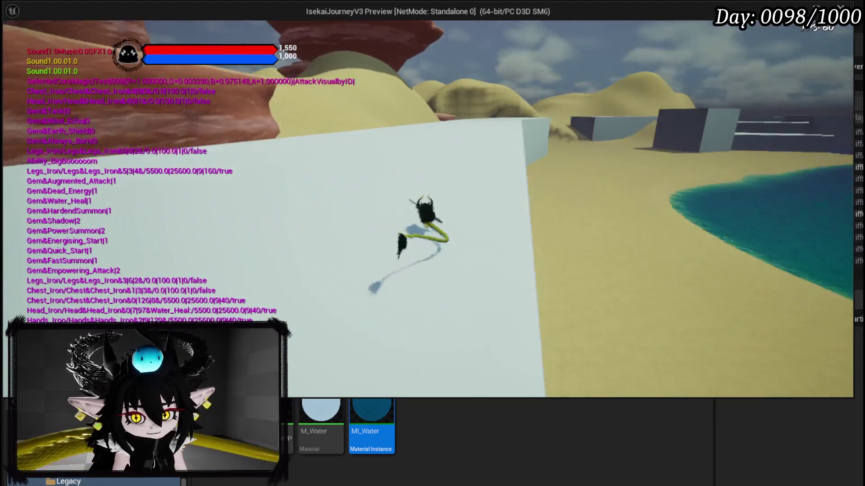
pyautogui.press('w')
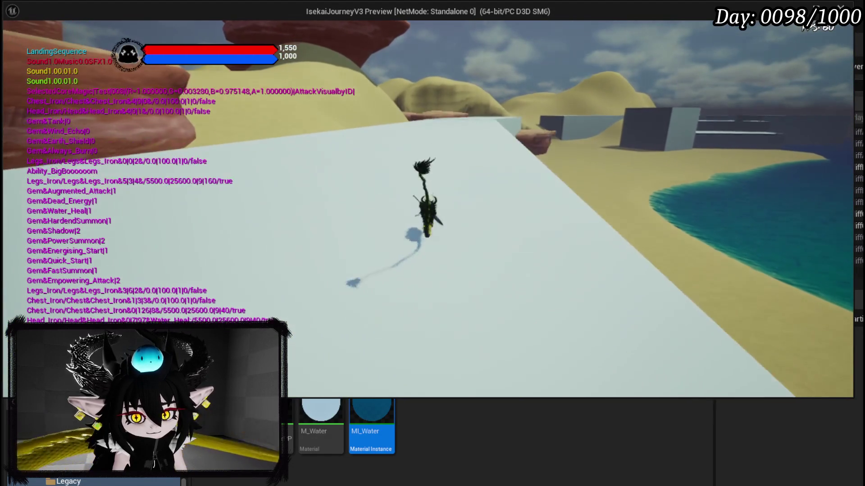
pyautogui.press('w')
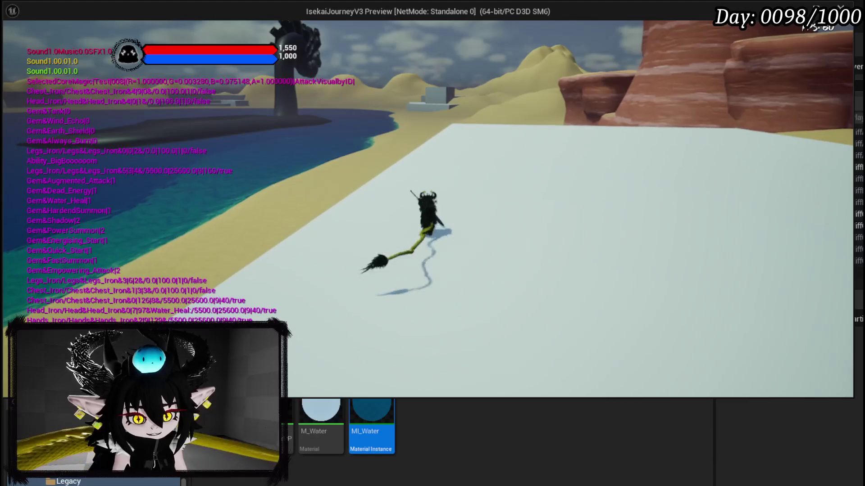
pyautogui.press('w')
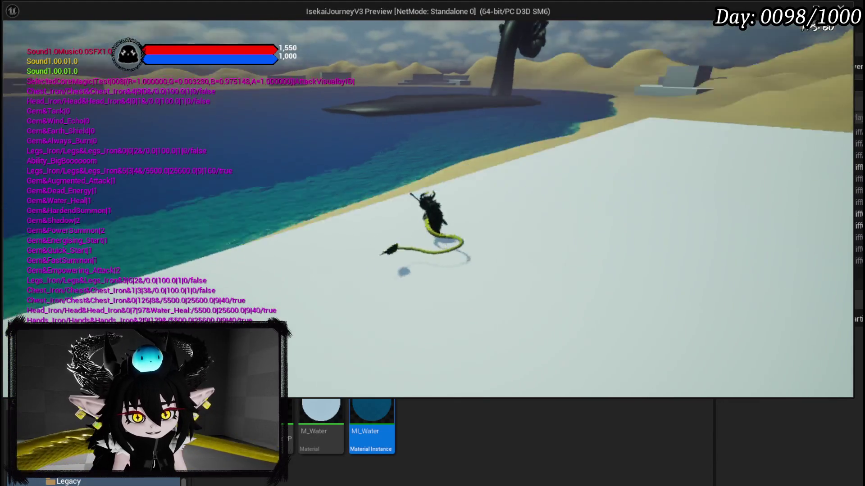
pyautogui.press('w')
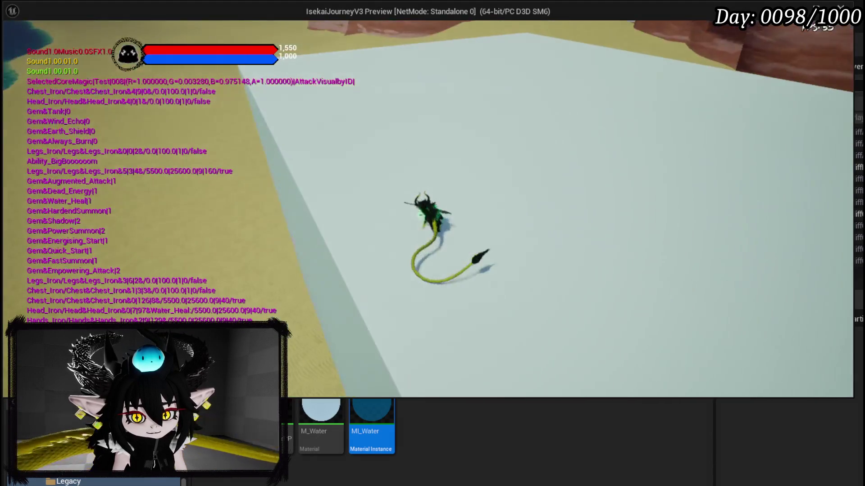
pyautogui.press('w')
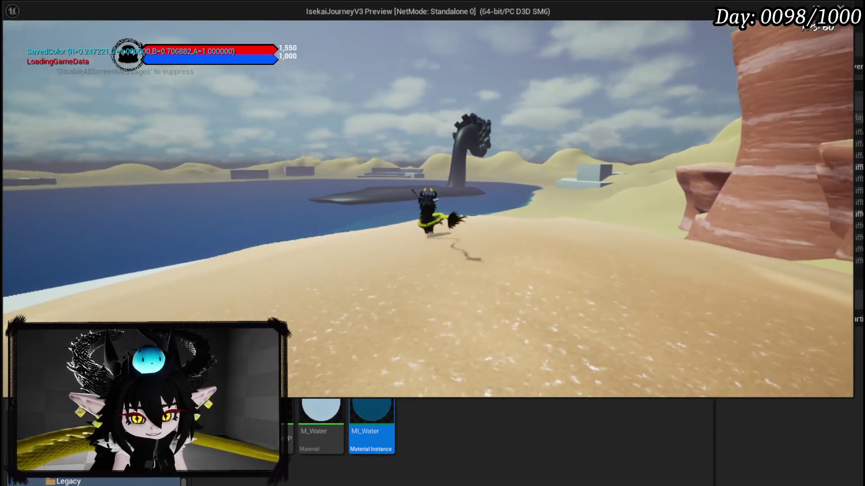
pyautogui.press('Escape')
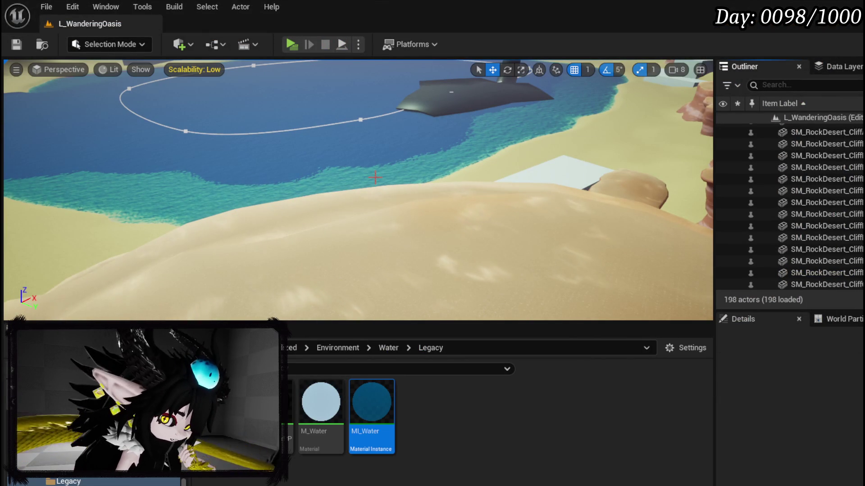
# Fly around the sea serpent, select the BP_WanderingOasis island actor and frame it.
pyautogui.moveTo(497, 179); pyautogui.dragTo(298, 205)
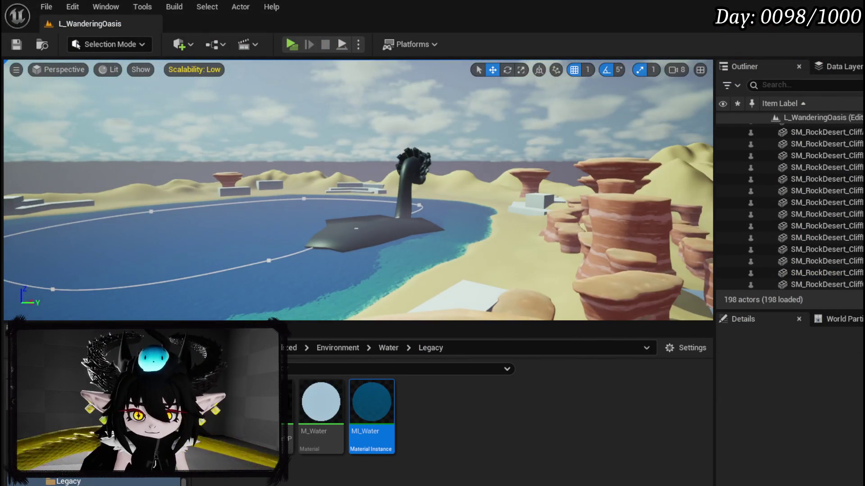
pyautogui.press('w')
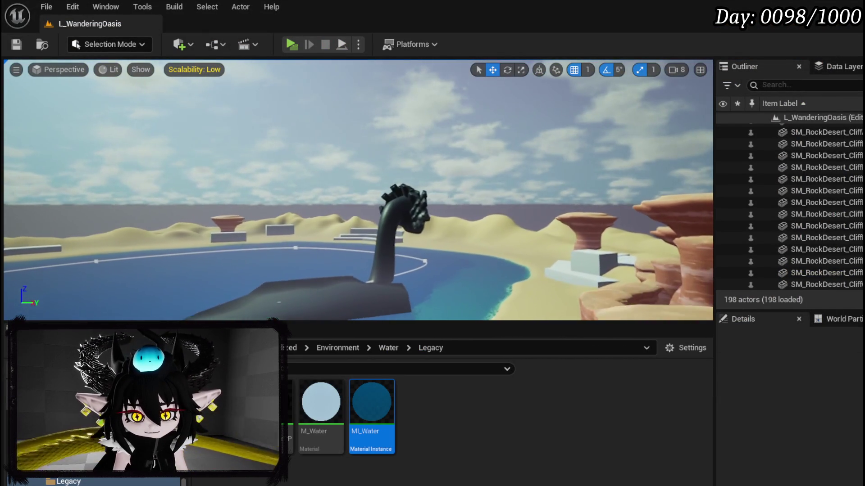
pyautogui.press('w')
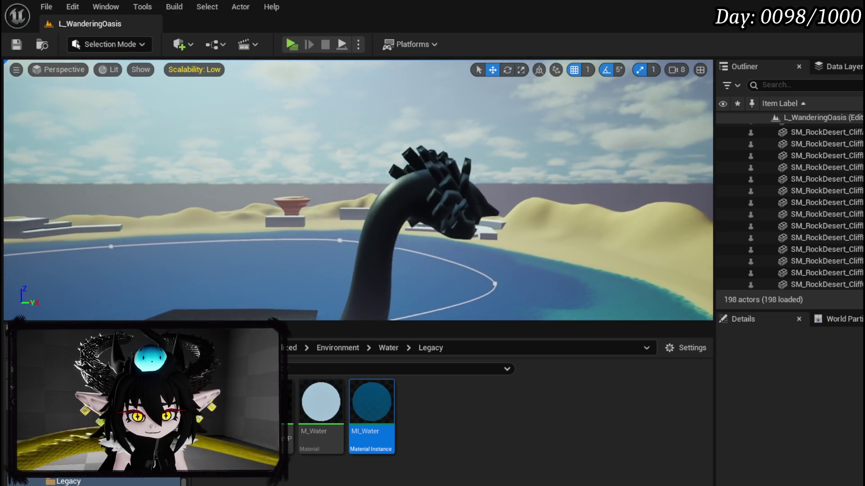
pyautogui.press('w')
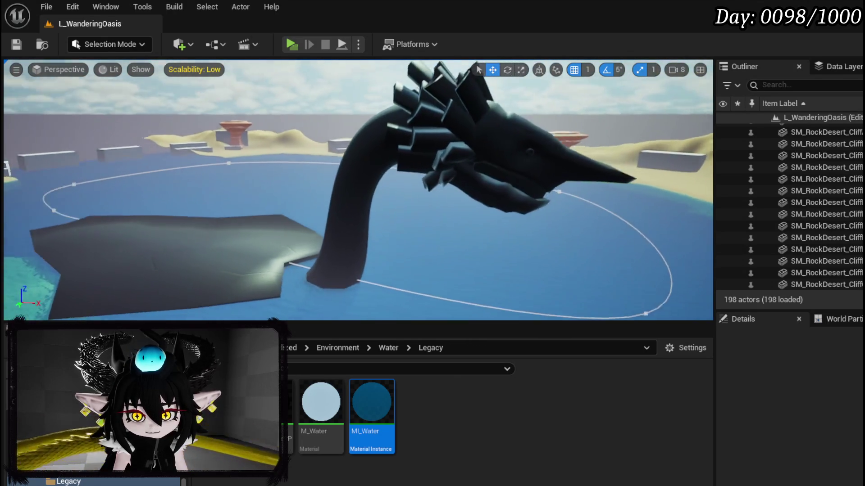
pyautogui.press('w')
pyautogui.click(454, 162)
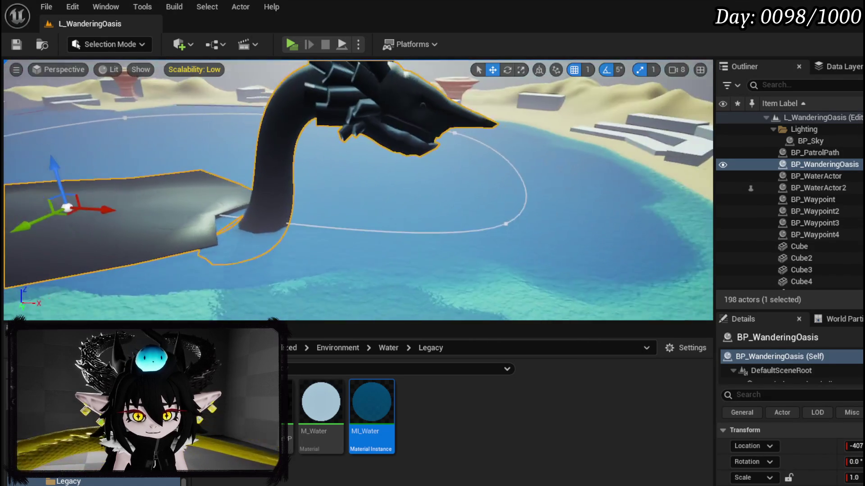
pyautogui.press('f')
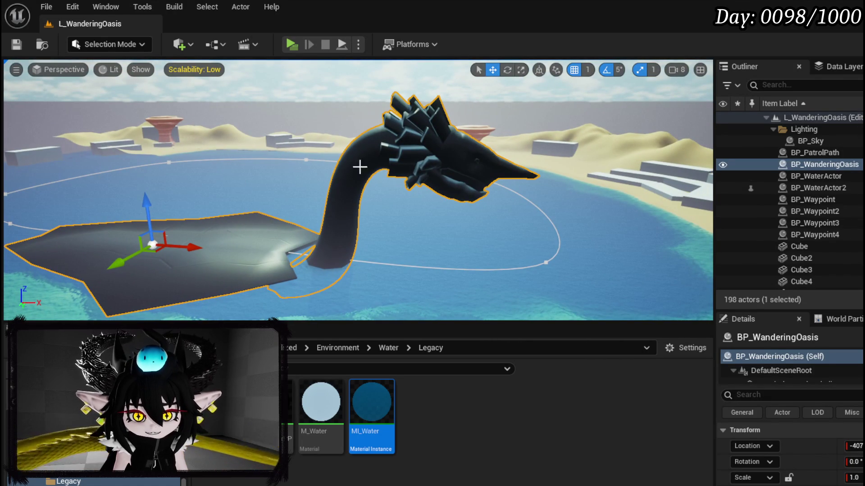
# Look along the beach and canyon, reframe the serpent, and open BP_WaterActor.
pyautogui.moveTo(437, 175)
pyautogui.mouseDown()
pyautogui.moveTo(518, 174)
pyautogui.moveTo(361, 175)
pyautogui.mouseUp()
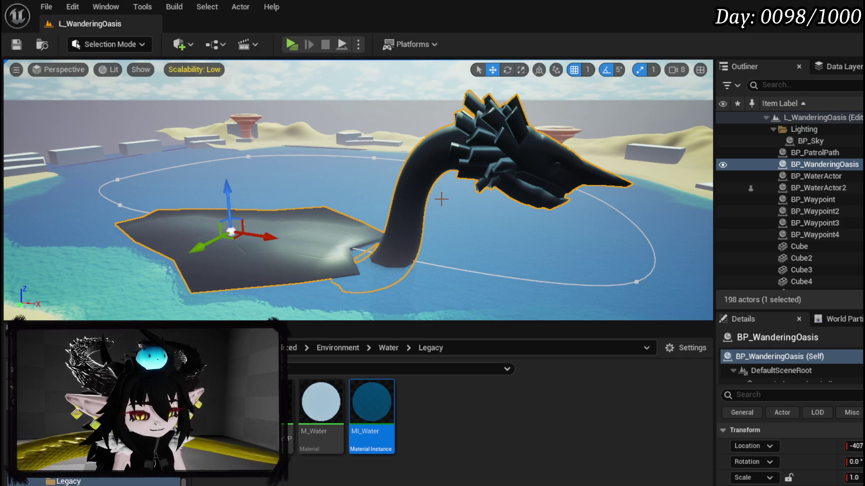
pyautogui.moveTo(362, 198)
pyautogui.mouseDown()
pyautogui.moveTo(225, 203)
pyautogui.moveTo(225, 153)
pyautogui.moveTo(288, 148)
pyautogui.mouseUp()
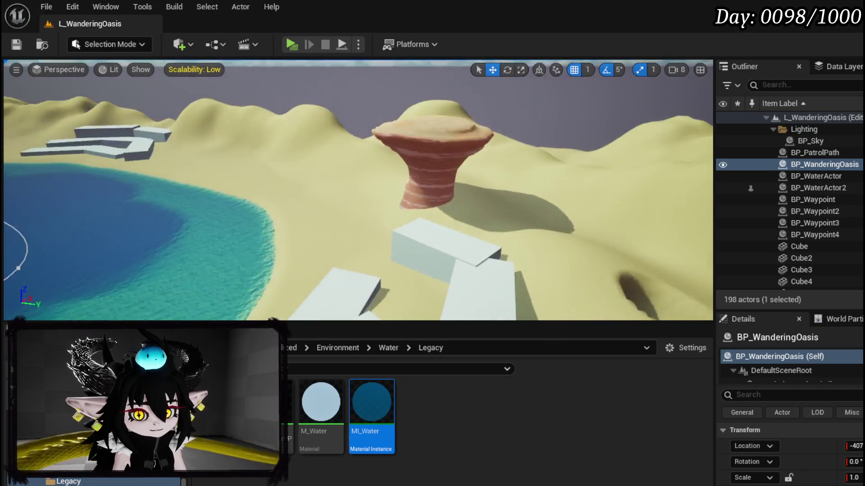
pyautogui.press('f')
pyautogui.moveTo(315, 194)
pyautogui.mouseDown()
pyautogui.moveTo(367, 190)
pyautogui.moveTo(315, 198)
pyautogui.mouseUp()
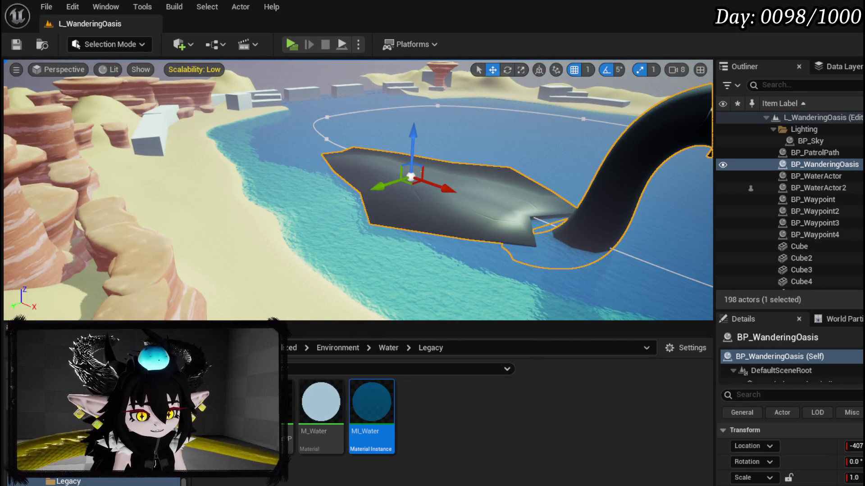
pyautogui.doubleClick(371, 179)
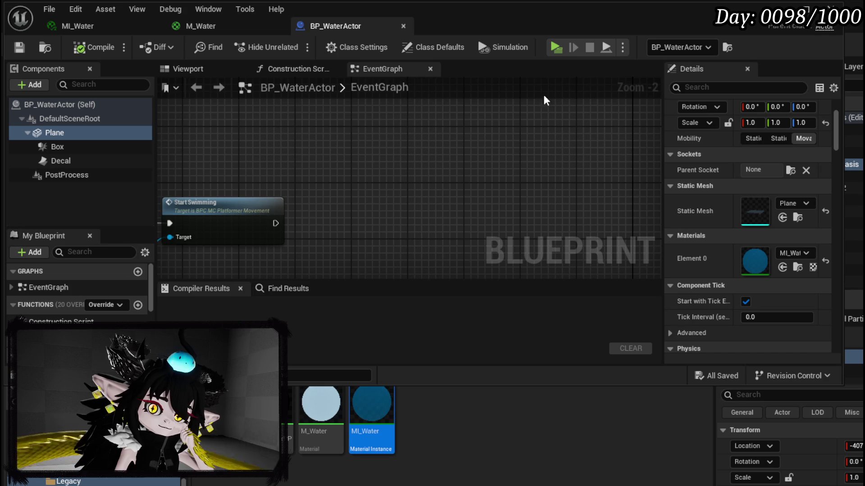
pyautogui.click(776, 5)
pyautogui.click(431, 188)
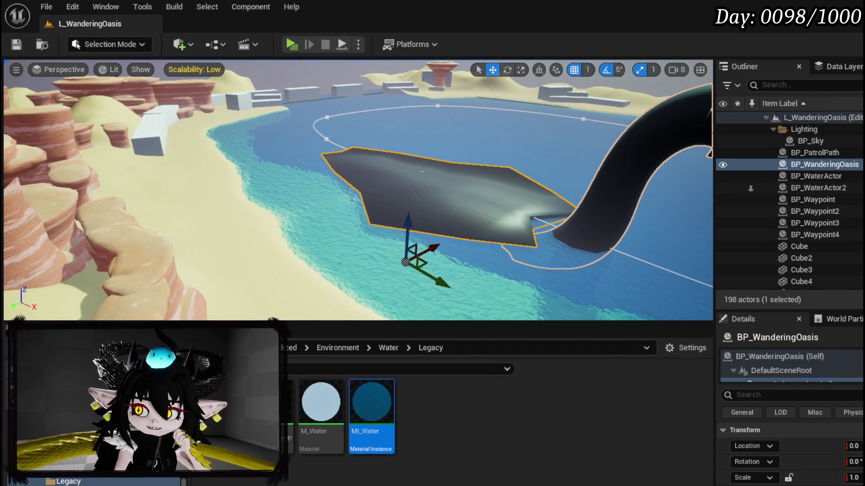
pyautogui.hotkey('ctrl', 'e')
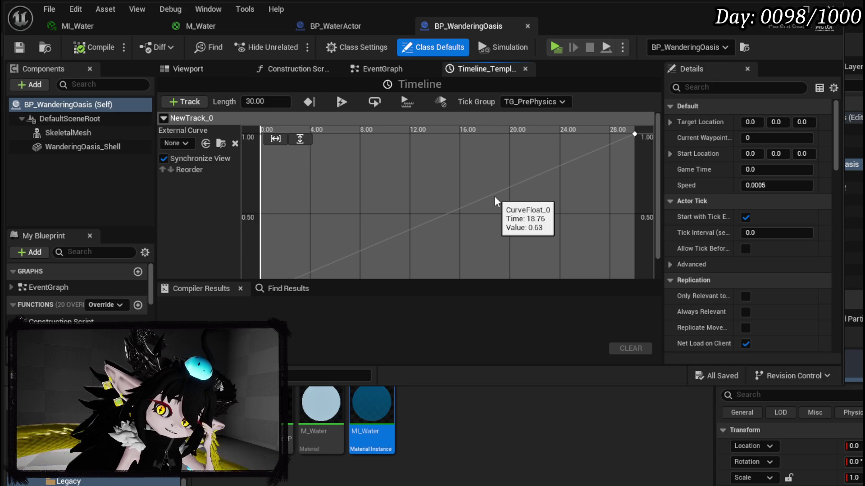
pyautogui.click(783, 6)
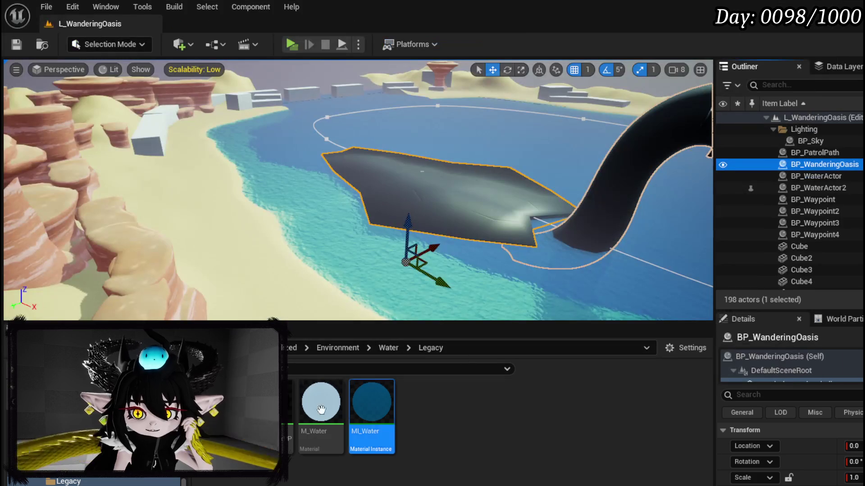
# Orbit toward the sea serpent and browse the DungeonCreationSystem UI, Object and RoomLevels folders.
pyautogui.scroll(-2, 90, 428)
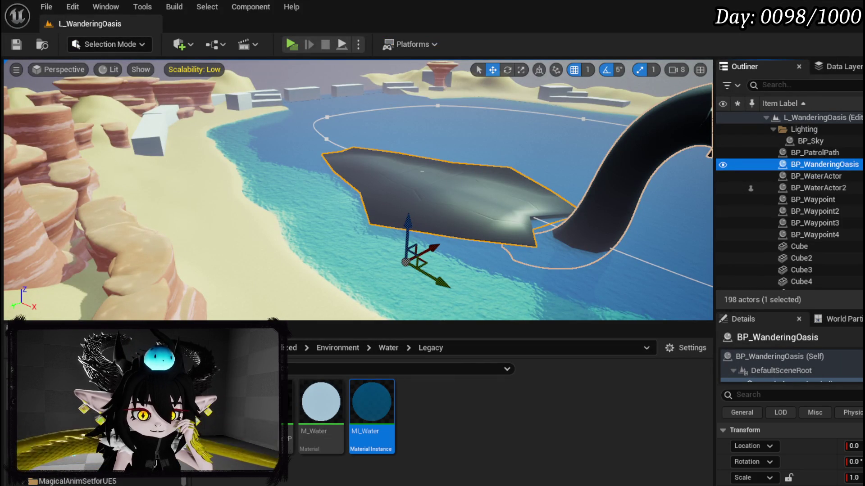
pyautogui.scroll(-3, 117, 480)
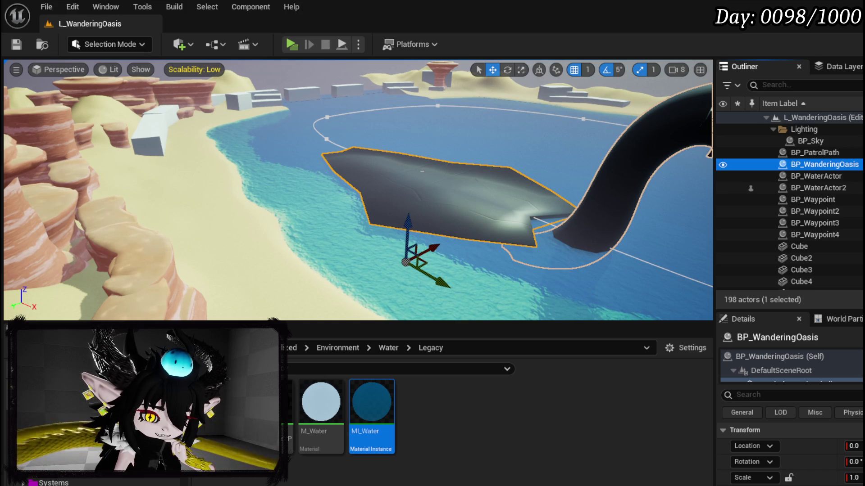
pyautogui.click(25, 483)
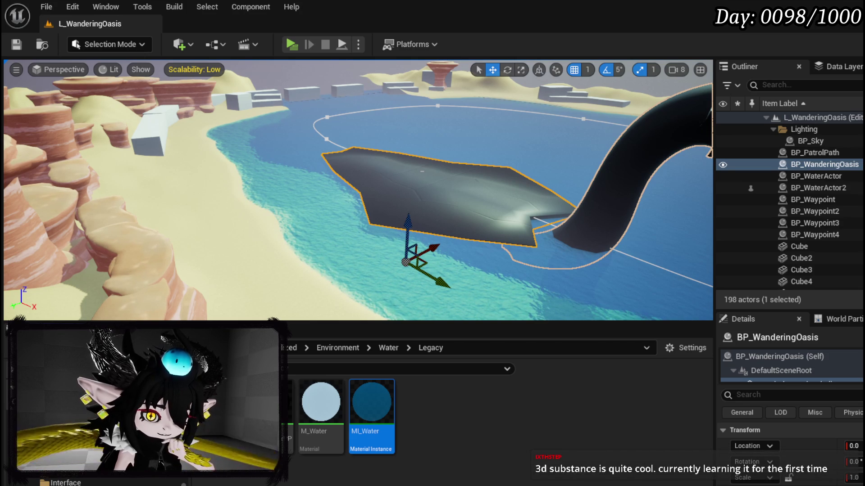
pyautogui.moveTo(343, 281); pyautogui.dragTo(536, 154)
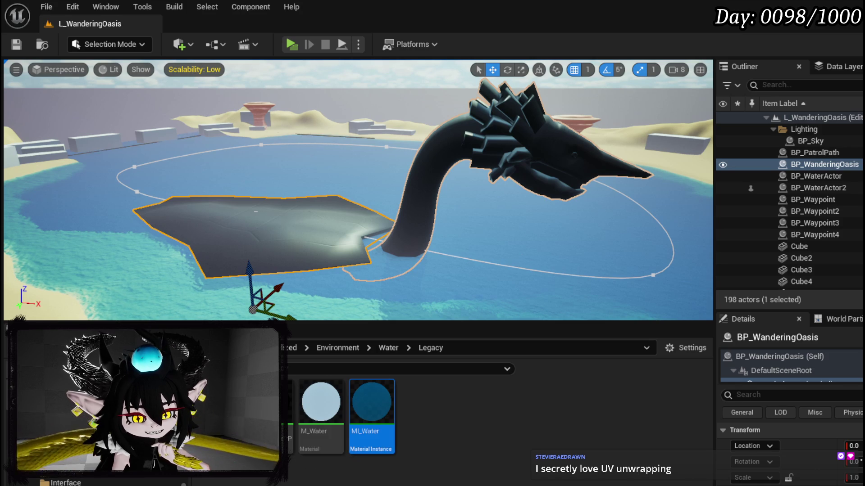
pyautogui.scroll(2, 75, 482)
pyautogui.click(67, 450)
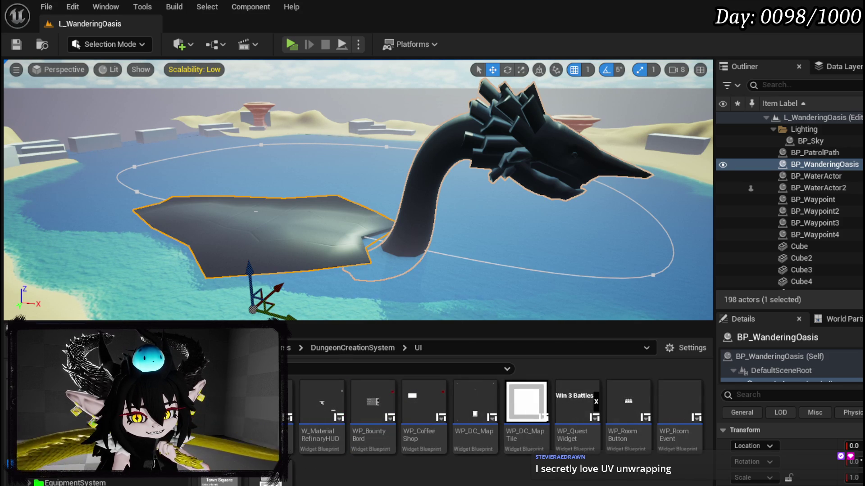
pyautogui.scroll(-3, 137, 478)
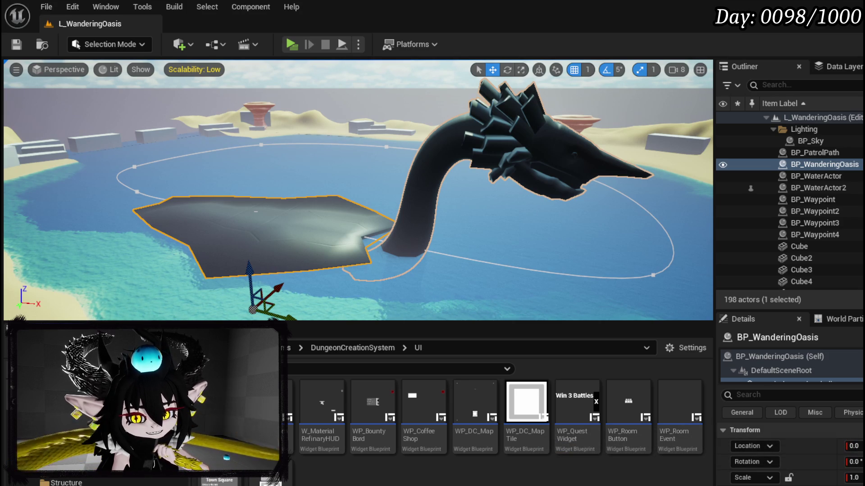
pyautogui.scroll(2, 149, 482)
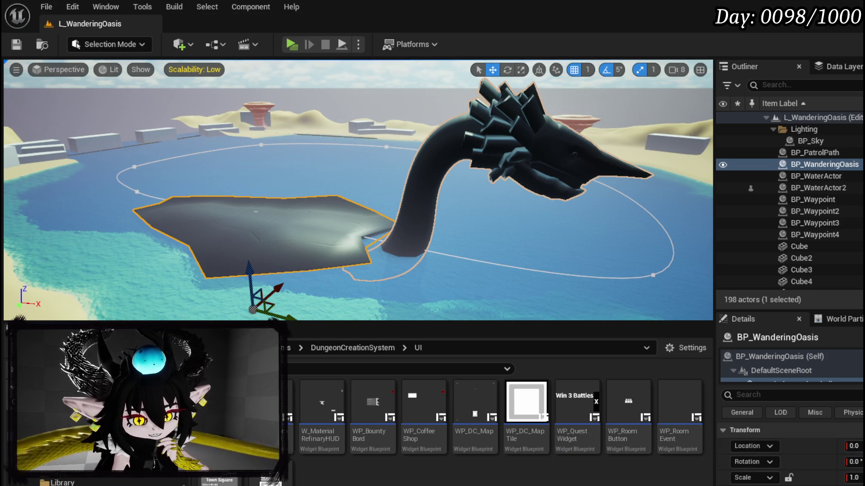
pyautogui.scroll(-1, 68, 481)
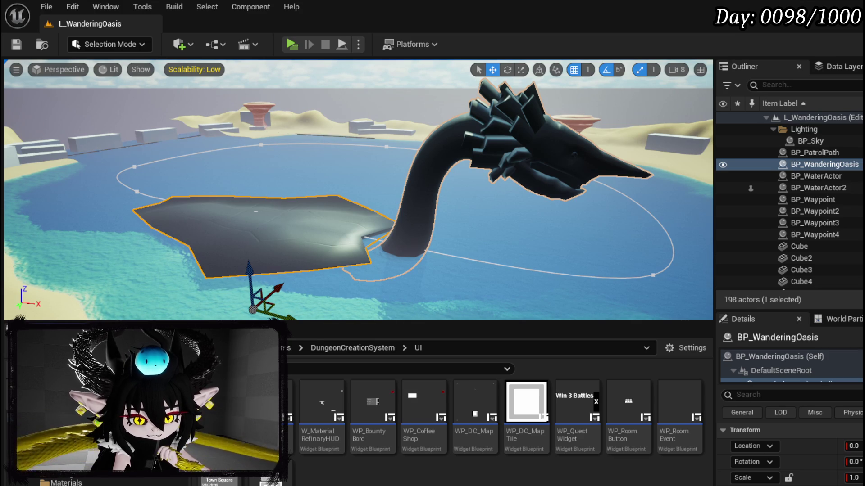
pyautogui.click(63, 470)
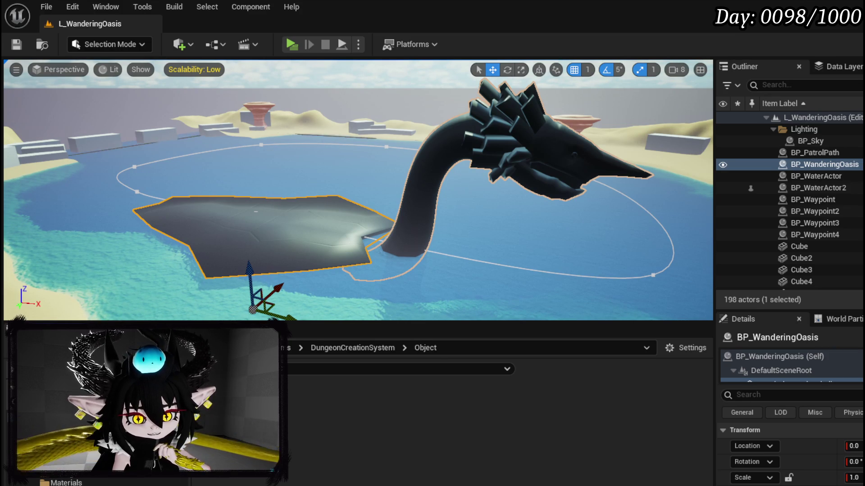
pyautogui.click(67, 477)
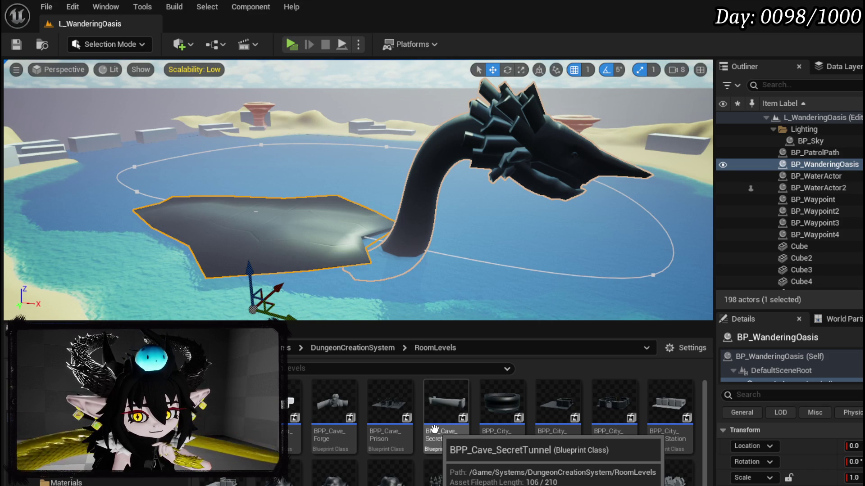
# Open the DungeonCreationSystem Actor folder, peek into EventActor, and return to Actor.
pyautogui.scroll(-1, 435, 429)
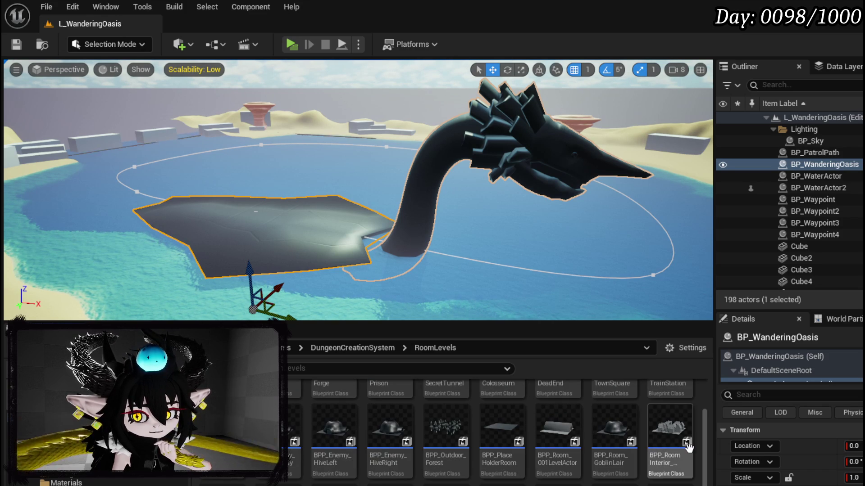
pyautogui.scroll(-1, 703, 449)
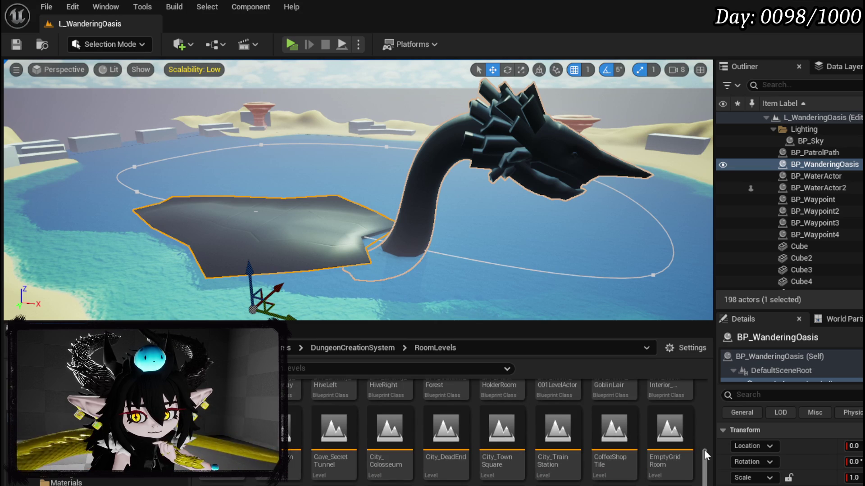
pyautogui.scroll(1, 704, 449)
pyautogui.scroll(-1, 704, 450)
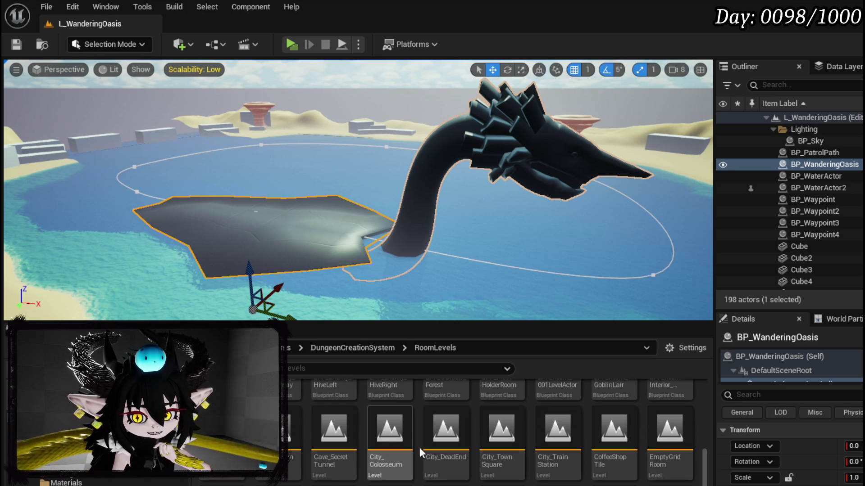
pyautogui.scroll(2, 698, 449)
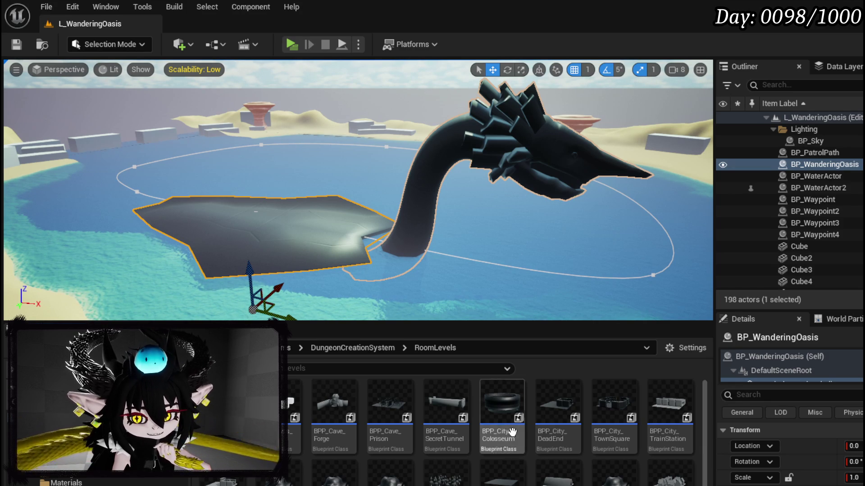
pyautogui.moveTo(686, 449)
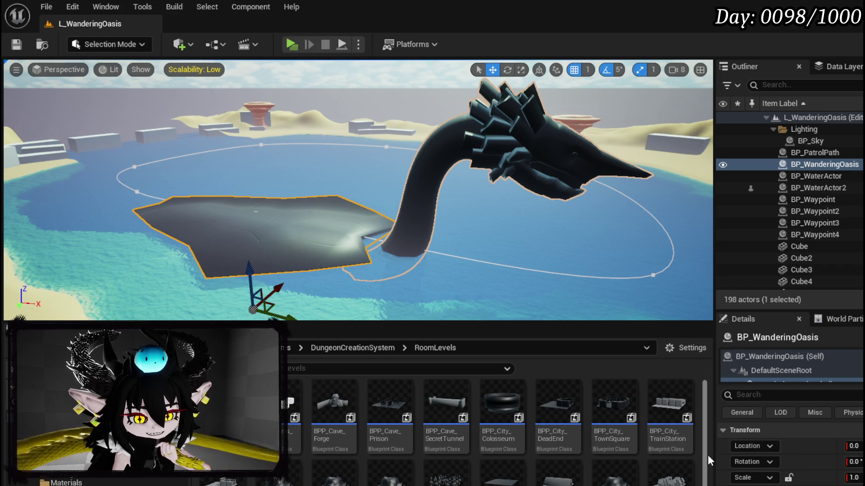
pyautogui.scroll(-1, 703, 450)
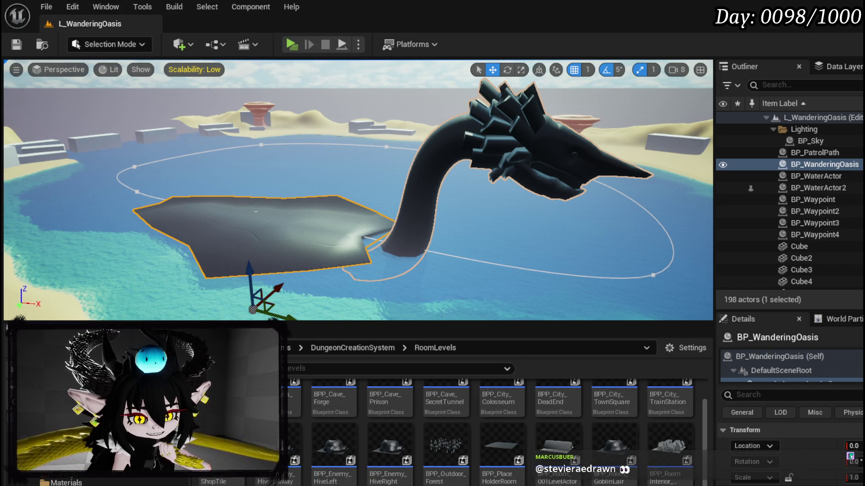
pyautogui.click(36, 426)
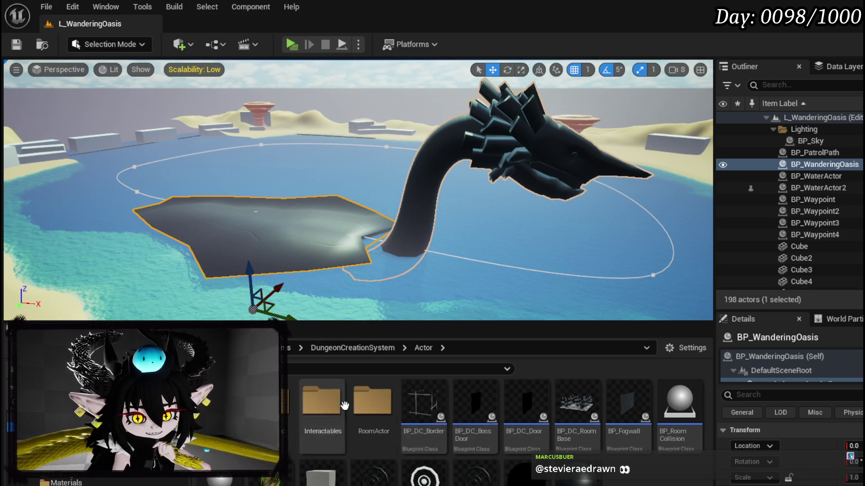
pyautogui.doubleClick(321, 398)
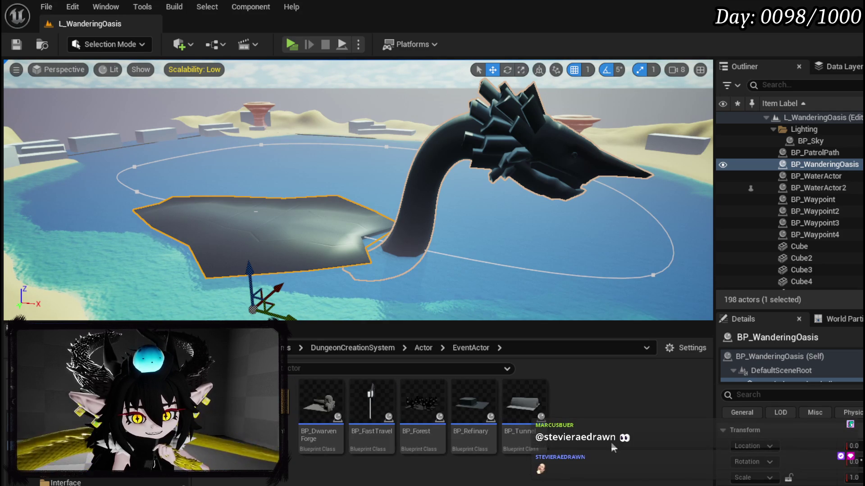
pyautogui.click(423, 348)
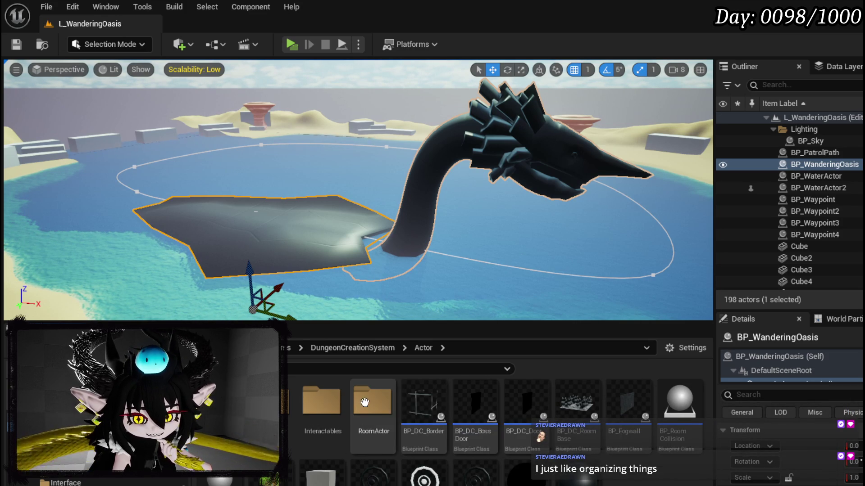
# Open the RoomActor folder and the BP_Room_Base Blueprint.
pyautogui.click(361, 408)
pyautogui.doubleClick(362, 408)
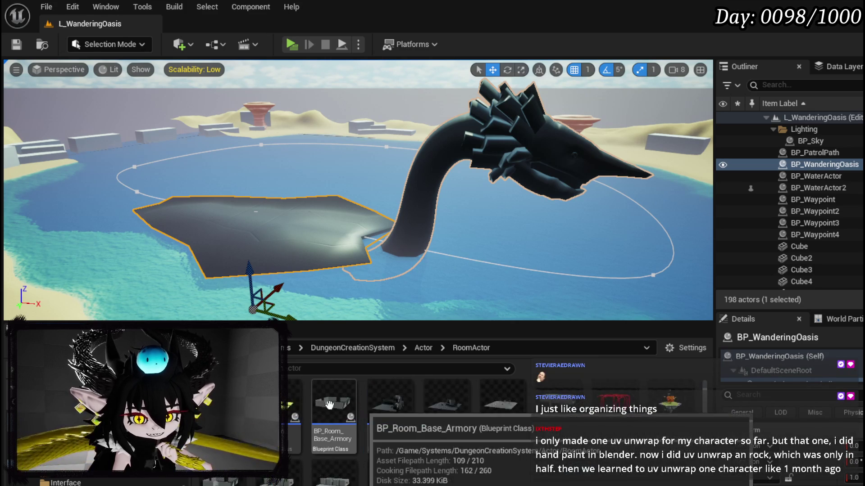
pyautogui.scroll(-1, 424, 401)
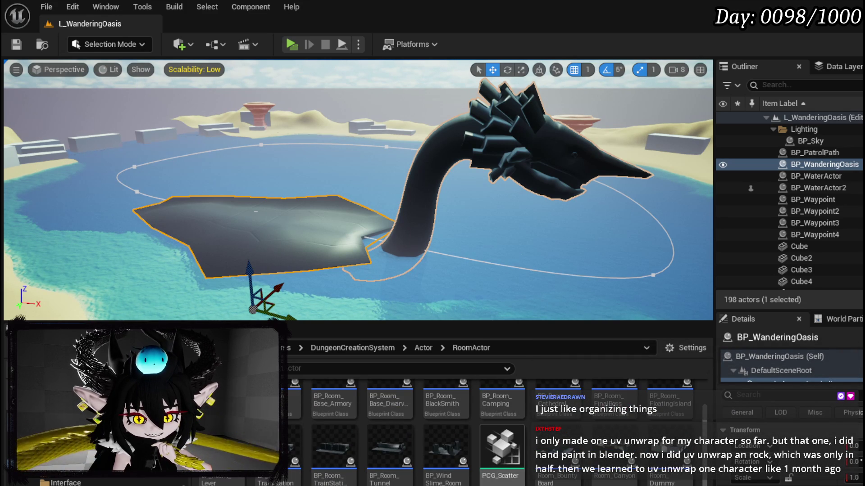
pyautogui.scroll(1, 711, 470)
pyautogui.scroll(1, 710, 471)
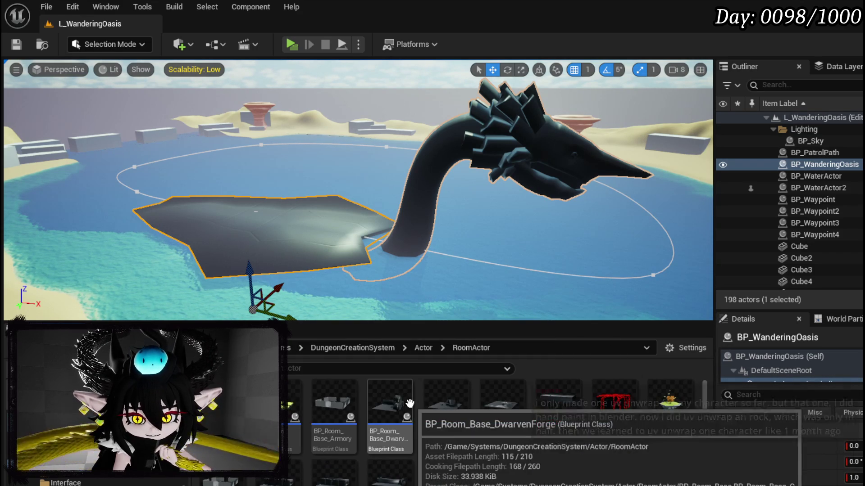
pyautogui.doubleClick(295, 400)
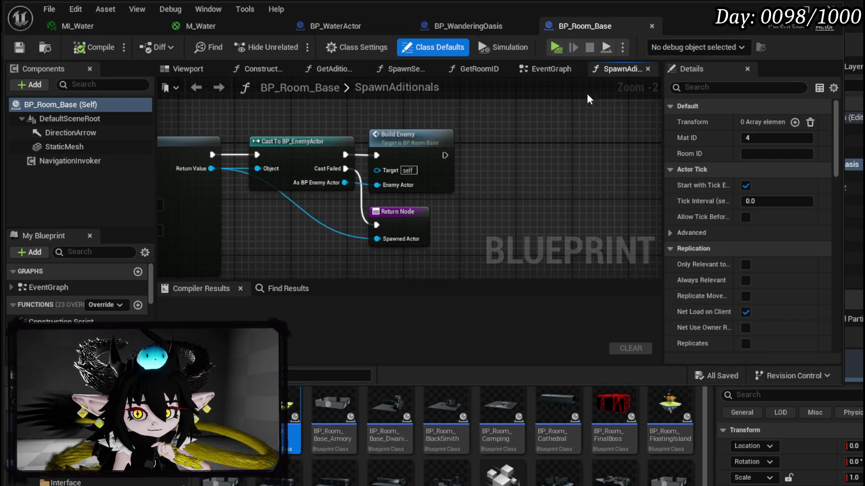
# View the BP_Room_Base room and tower in the 3D preview.
pyautogui.click(188, 69)
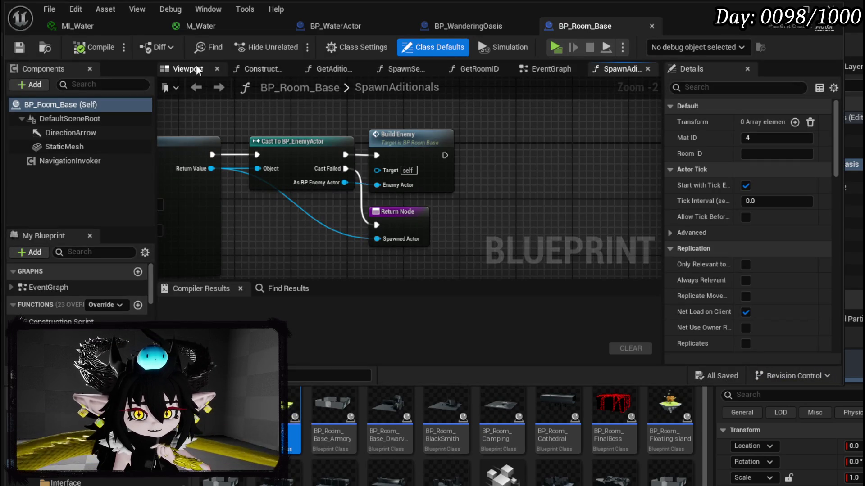
pyautogui.moveTo(357, 121); pyautogui.dragTo(356, 121)
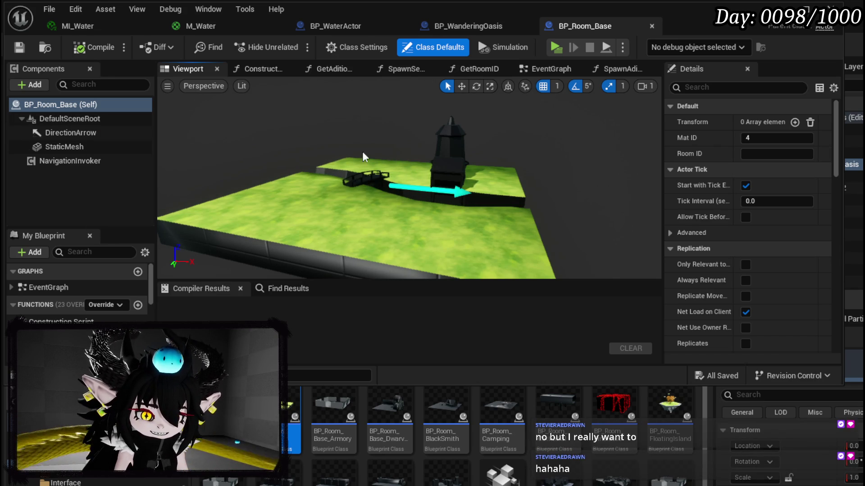
pyautogui.moveTo(270, 202); pyautogui.dragTo(306, 194)
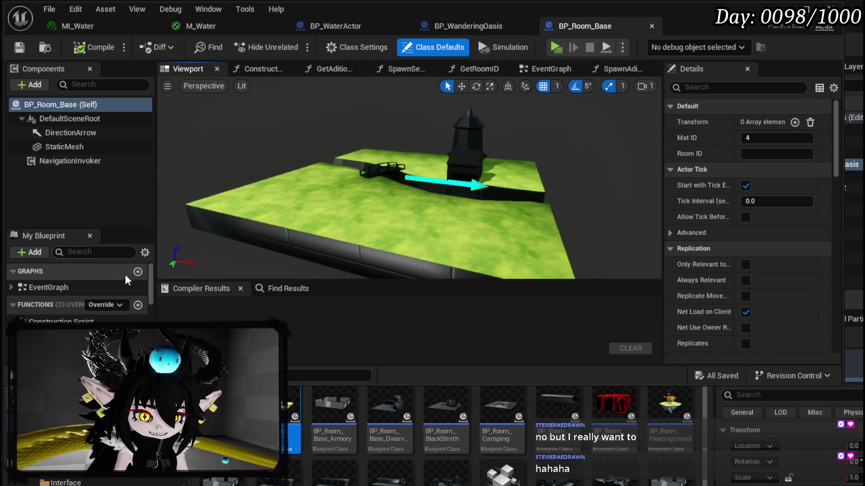
pyautogui.scroll(-1, 96, 290)
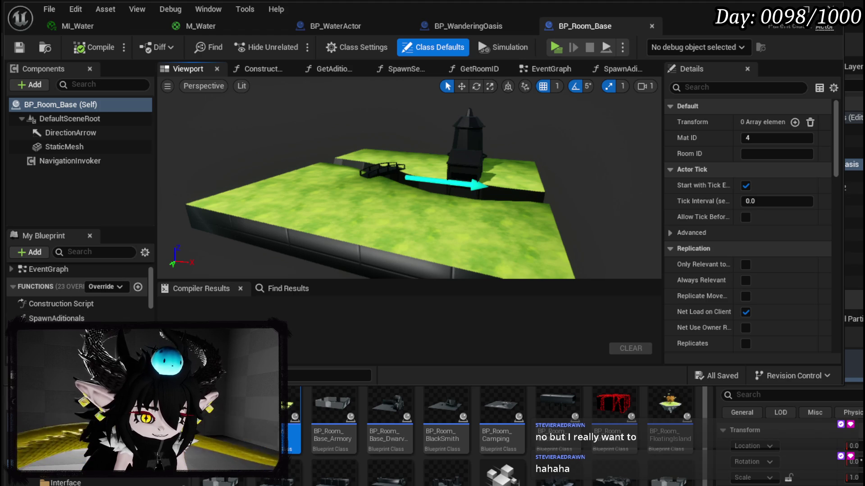
# Inspect a function's settings, then open and pan the room's EventGraph.
pyautogui.click(59, 332)
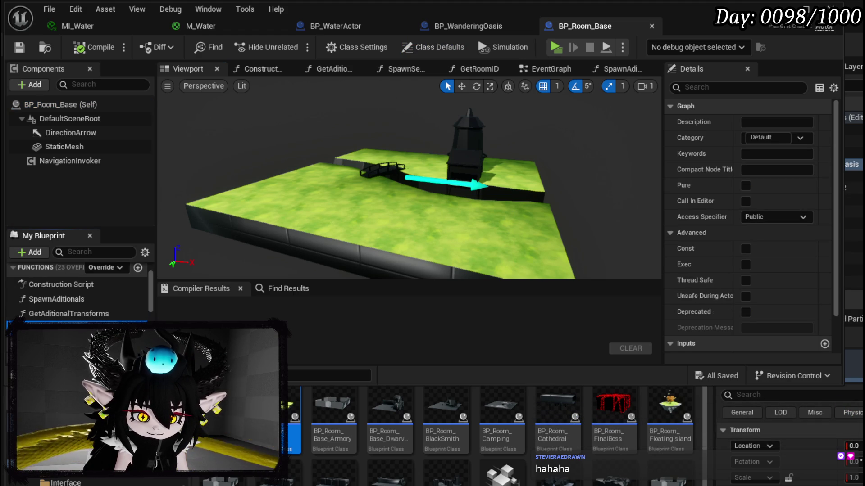
pyautogui.scroll(-2, 698, 226)
pyautogui.scroll(-8, 94, 306)
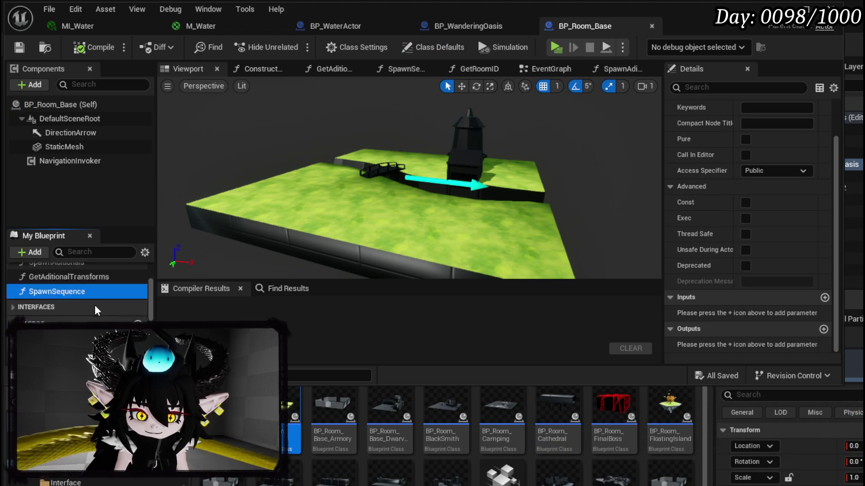
pyautogui.scroll(5, 58, 302)
pyautogui.scroll(3, 52, 304)
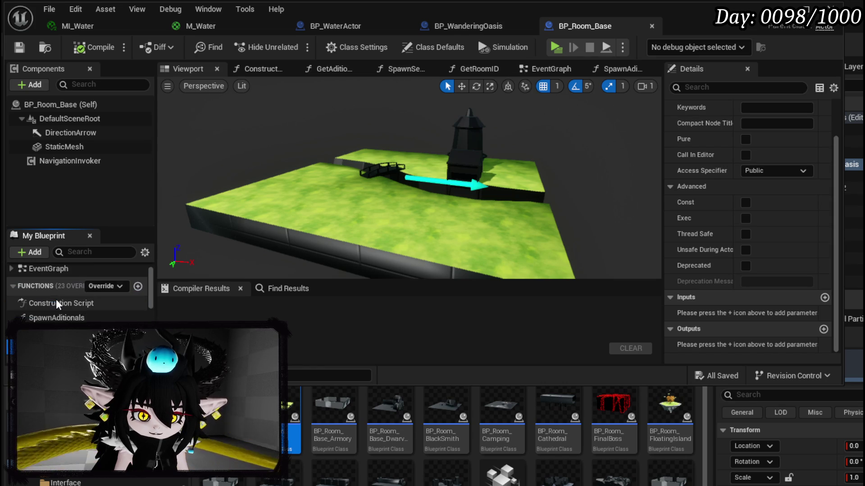
pyautogui.doubleClick(48, 287)
pyautogui.moveTo(486, 189)
pyautogui.mouseDown()
pyautogui.moveTo(309, 197)
pyautogui.moveTo(533, 195)
pyautogui.moveTo(473, 197)
pyautogui.moveTo(481, 210)
pyautogui.mouseUp()
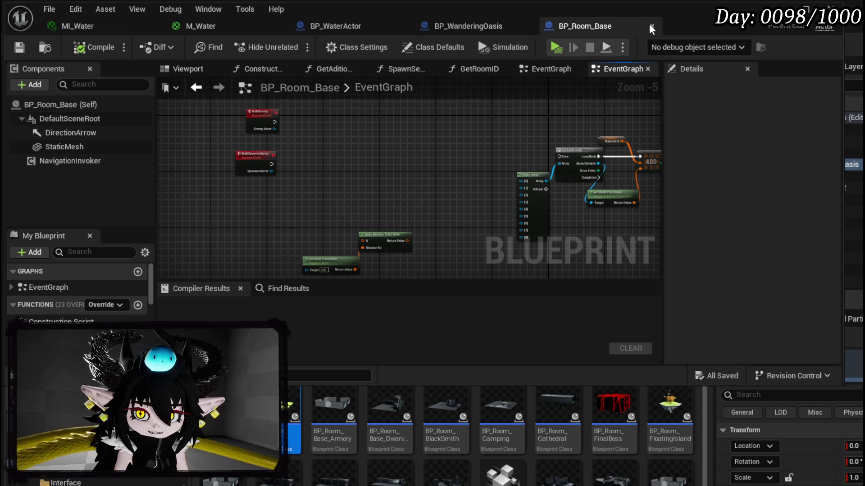
# Close the BP_Room_Base tab and go back to the L_WanderingOasis level.
pyautogui.click(651, 29)
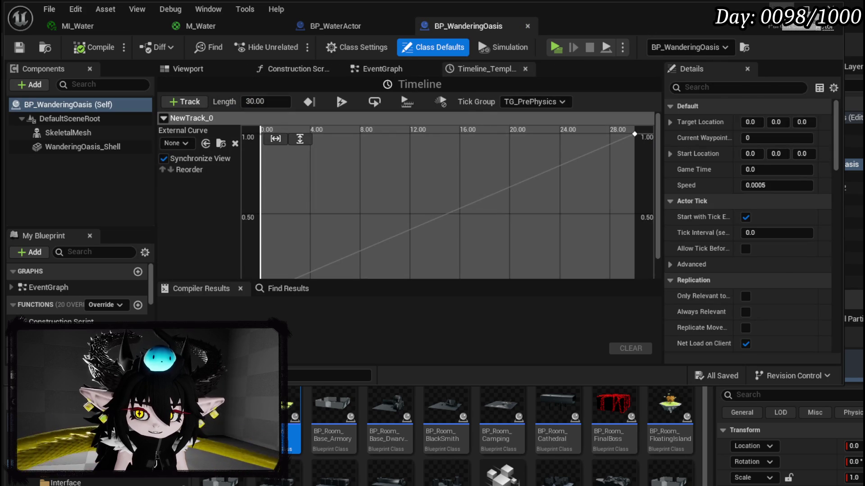
pyautogui.click(496, 418)
pyautogui.scroll(-1, 485, 416)
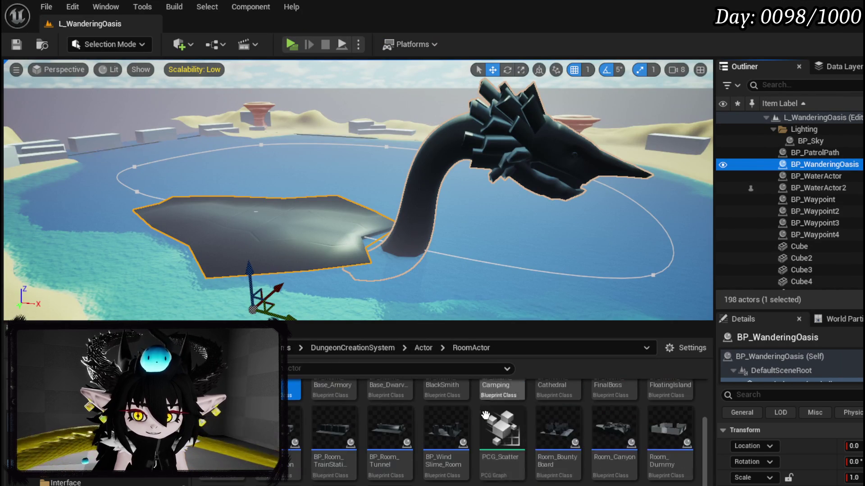
# Open the Room_Windmill Blueprint and select its PCG component.
pyautogui.moveTo(383, 466)
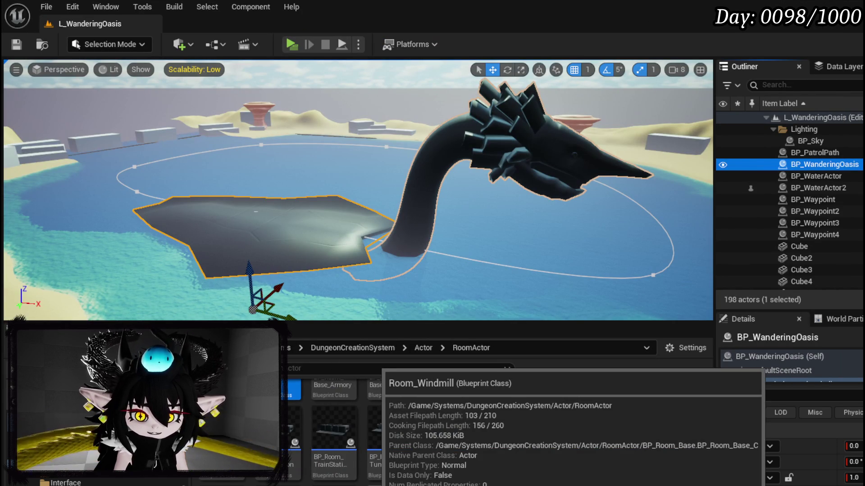
pyautogui.doubleClick(452, 448)
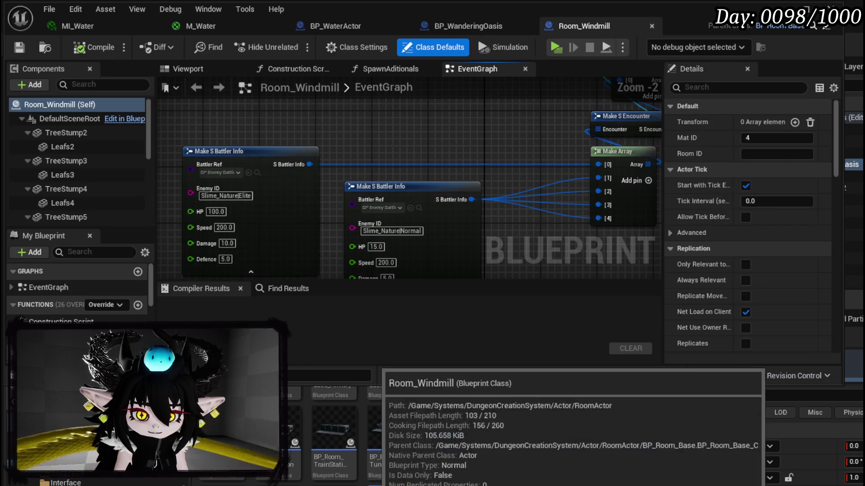
pyautogui.scroll(-5, 98, 174)
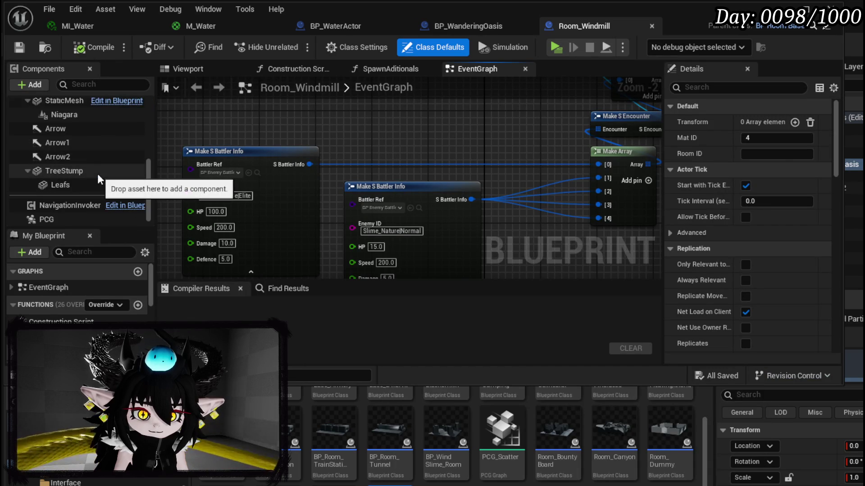
pyautogui.click(50, 221)
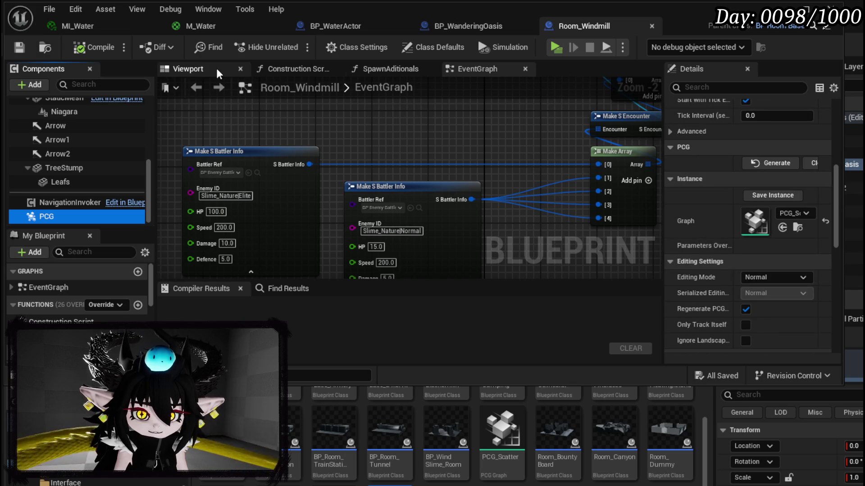
# In the 3D viewport, move in on the windmill and select the tree beside the bridge.
pyautogui.click(165, 72)
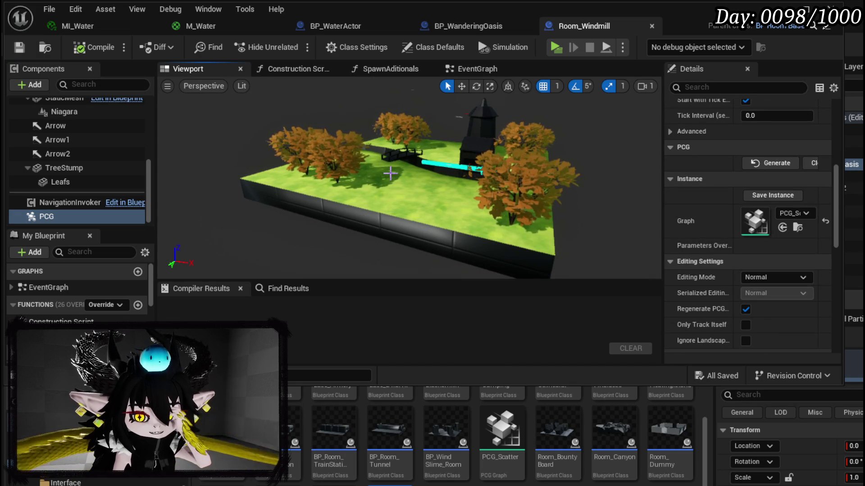
pyautogui.moveTo(390, 171)
pyautogui.mouseDown()
pyautogui.moveTo(403, 167)
pyautogui.moveTo(408, 144)
pyautogui.moveTo(421, 150)
pyautogui.moveTo(369, 169)
pyautogui.mouseUp()
pyautogui.click(518, 189)
pyautogui.moveTo(410, 190); pyautogui.dragTo(409, 190)
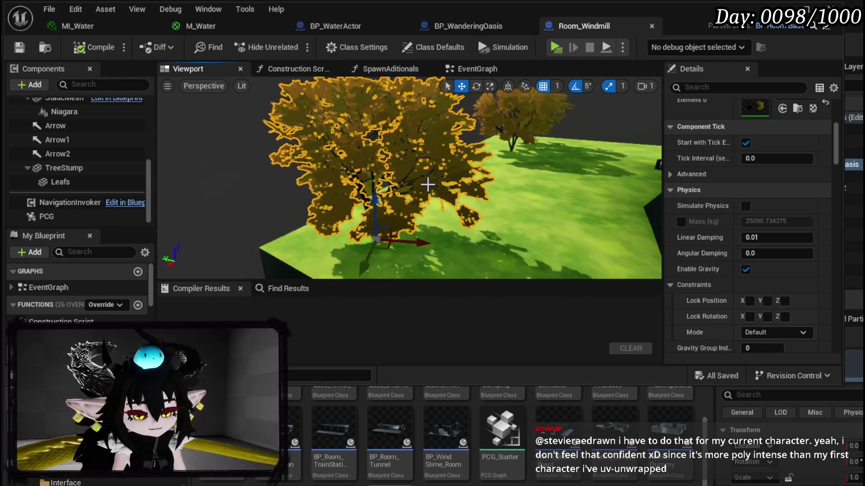
pyautogui.moveTo(407, 162); pyautogui.dragTo(392, 161)
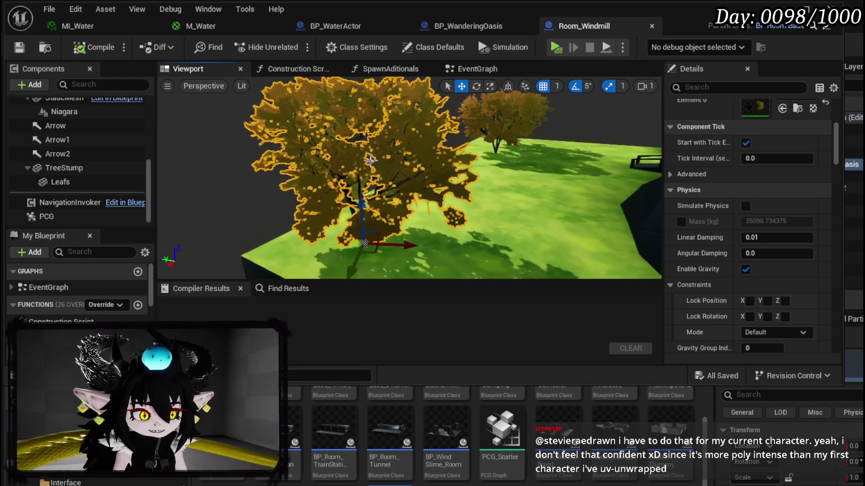
# Delete the front tree's leaves, undoing the back tree's deletion.
pyautogui.press('Delete')
pyautogui.click(498, 134)
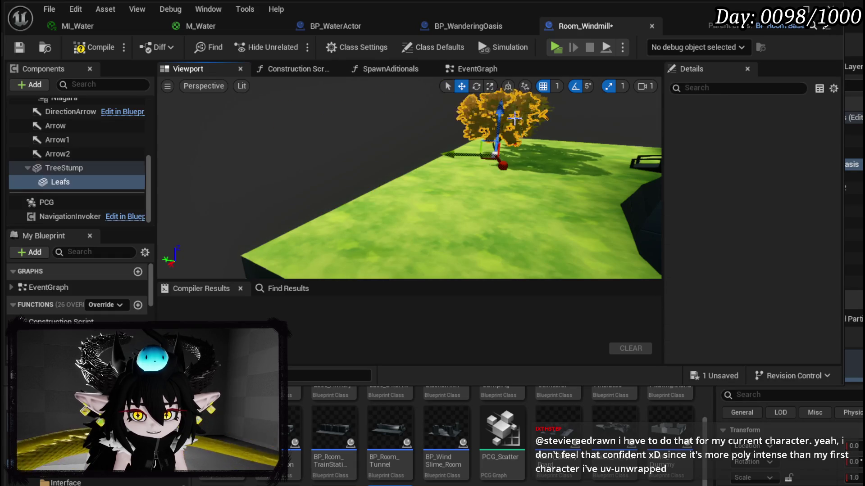
pyautogui.press('Delete')
pyautogui.hotkey('ctrl', 'z')
pyautogui.hotkey('ctrl', 'z')
pyautogui.hotkey('ctrl', 'z')
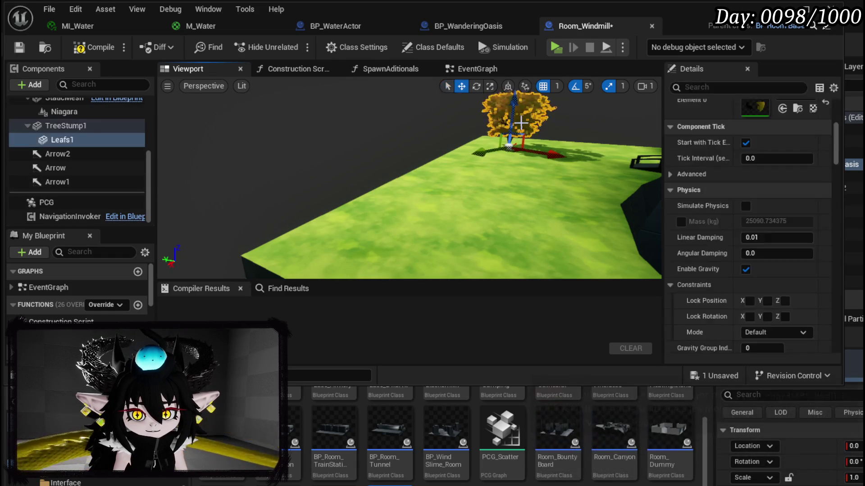
pyautogui.press('w')
pyautogui.moveTo(513, 128); pyautogui.dragTo(444, 143)
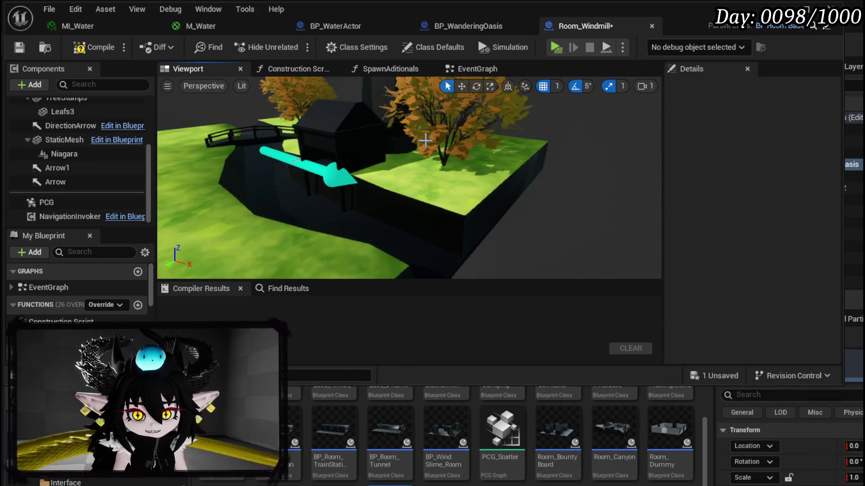
# Delete the bare tree on the right of the windmill.
pyautogui.press('q')
pyautogui.click(335, 133)
pyautogui.press('w')
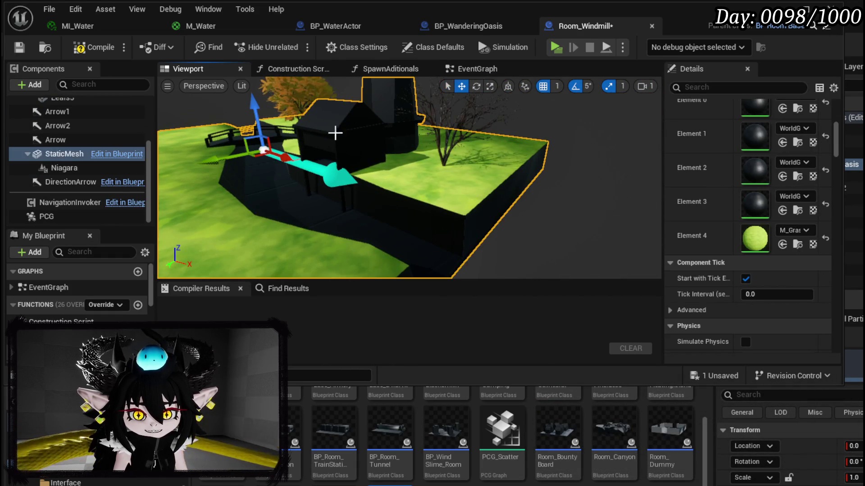
pyautogui.click(436, 134)
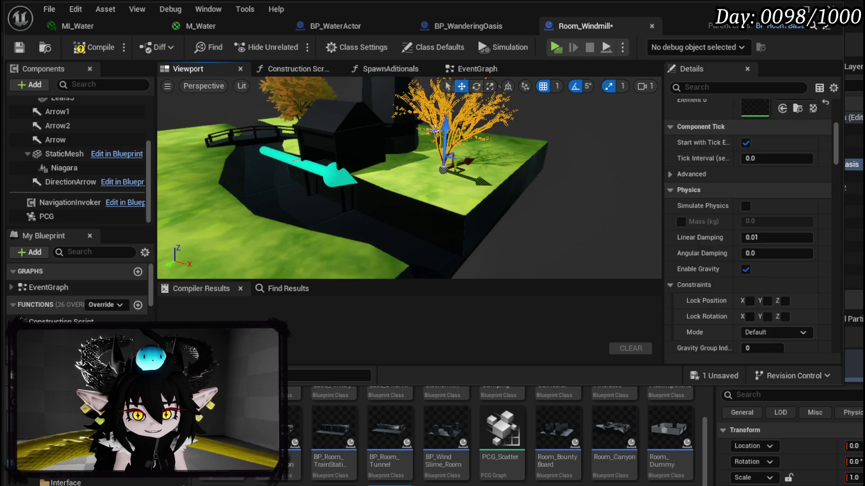
pyautogui.press('Delete')
pyautogui.press('q')
# Delete the orange Leafs5 canopy and the TreeStump5 stump.
pyautogui.click(279, 96)
pyautogui.press('Delete')
pyautogui.click(291, 97)
pyautogui.click(297, 101)
pyautogui.click(297, 102)
pyautogui.click(295, 99)
pyautogui.click(296, 98)
pyautogui.press('Delete')
# Compile and save the Room_Windmill Blueprint.
pyautogui.moveTo(295, 98); pyautogui.dragTo(234, 106)
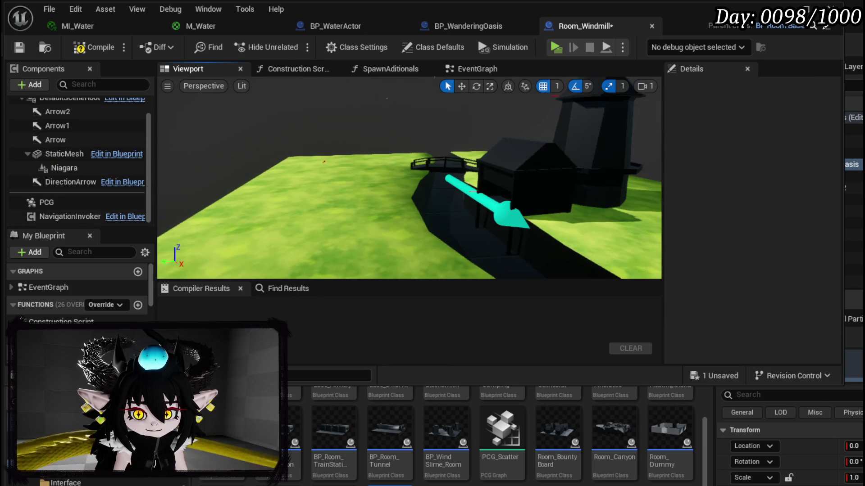
pyautogui.click(79, 47)
pyautogui.click(19, 47)
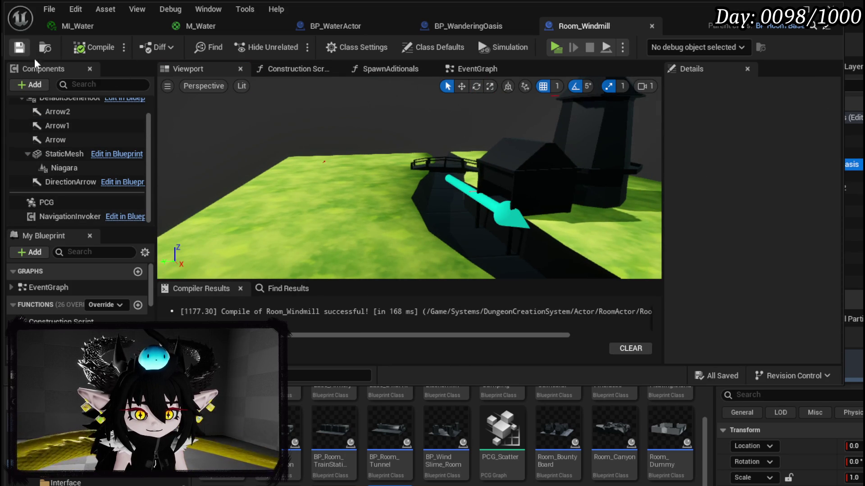
# Close the Room_Windmill editor window to get back to the L_WanderingOasis level.
pyautogui.scroll(2, 82, 130)
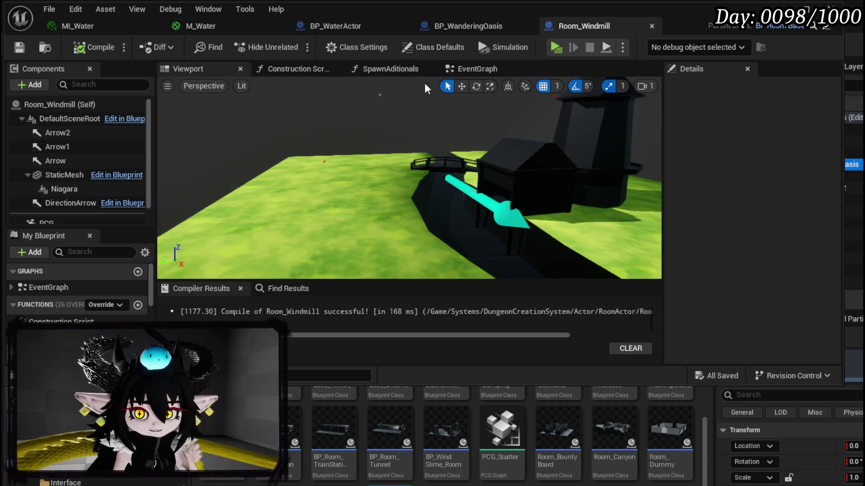
pyautogui.click(781, 6)
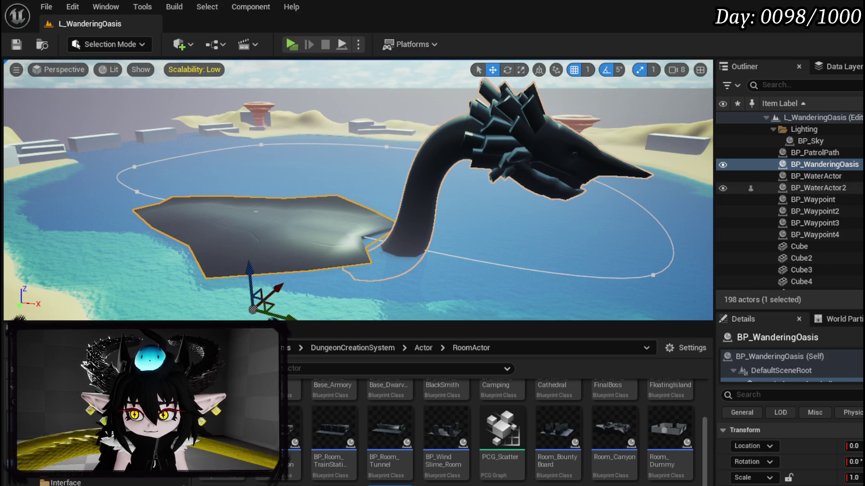
# Rearrange Event Tick, Set Timer by Event and Event BeginPlay in BP_WanderingOasis's event graph, then save.
pyautogui.hotkey('ctrl', 'e')
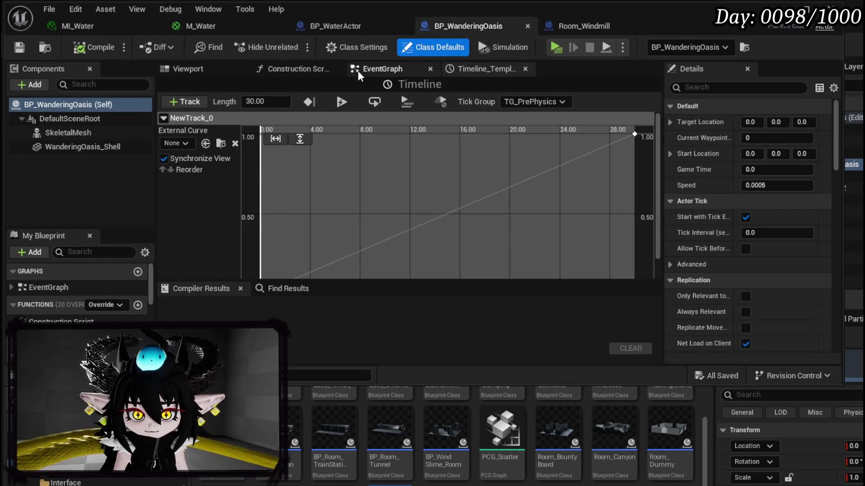
pyautogui.click(365, 71)
pyautogui.scroll(-2, 400, 170)
pyautogui.moveTo(251, 243); pyautogui.dragTo(430, 185)
pyautogui.moveTo(499, 166); pyautogui.dragTo(614, 123)
pyautogui.scroll(4, 479, 125)
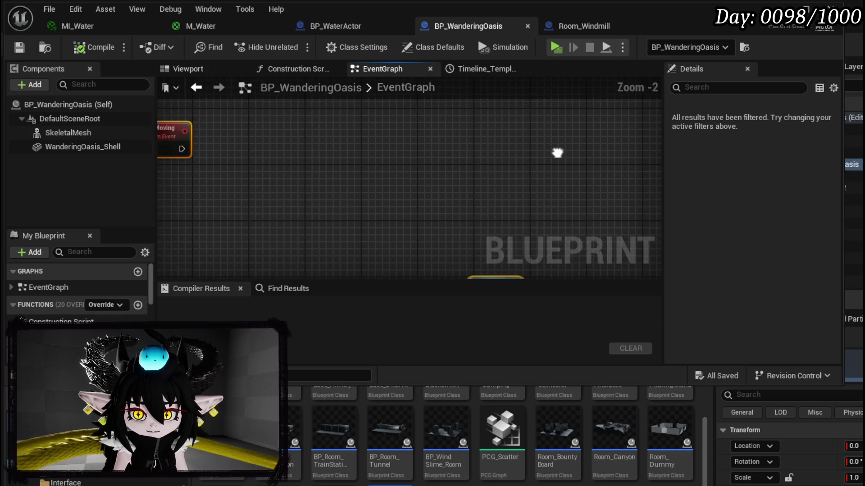
pyautogui.scroll(-3, 566, 156)
pyautogui.click(339, 212)
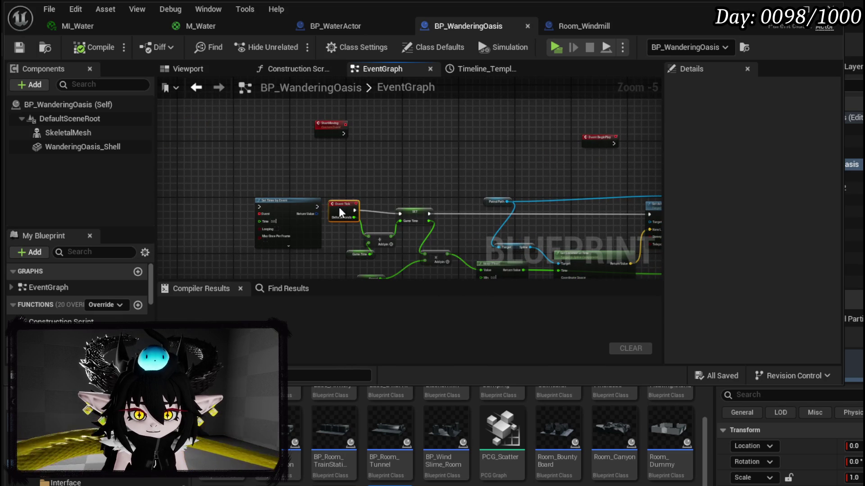
pyautogui.moveTo(336, 211); pyautogui.dragTo(340, 214)
pyautogui.moveTo(270, 205); pyautogui.dragTo(255, 212)
pyautogui.click(535, 157)
pyautogui.moveTo(592, 143); pyautogui.dragTo(304, 146)
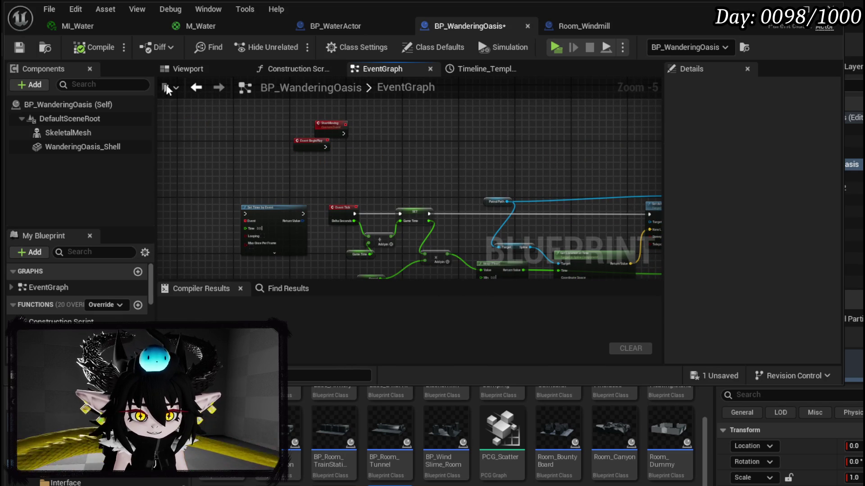
pyautogui.click(21, 47)
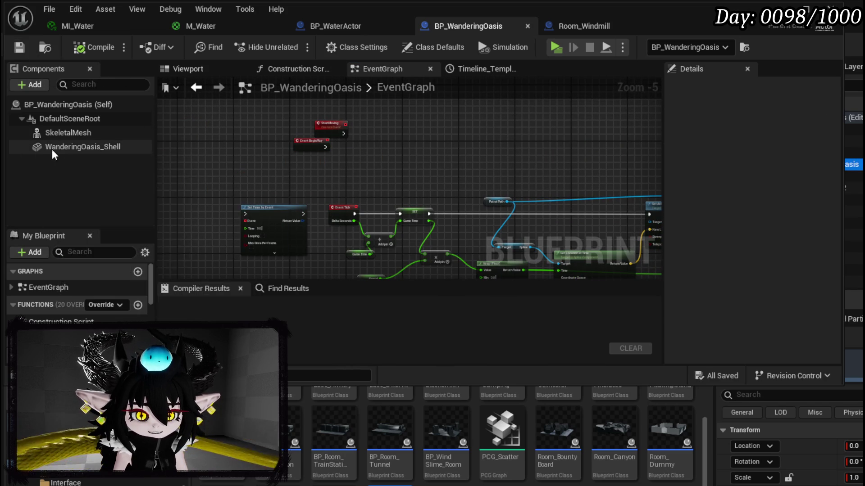
# Select the WanderingOasis_Shell component and orbit the 3D view around the shell and serpent.
pyautogui.click(63, 149)
pyautogui.moveTo(330, 130); pyautogui.dragTo(409, 131)
pyautogui.click(186, 70)
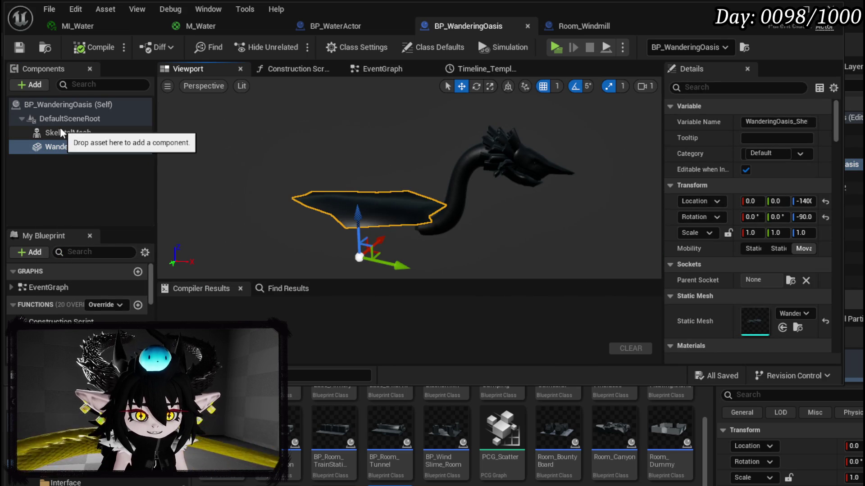
pyautogui.moveTo(289, 197); pyautogui.dragTo(243, 193)
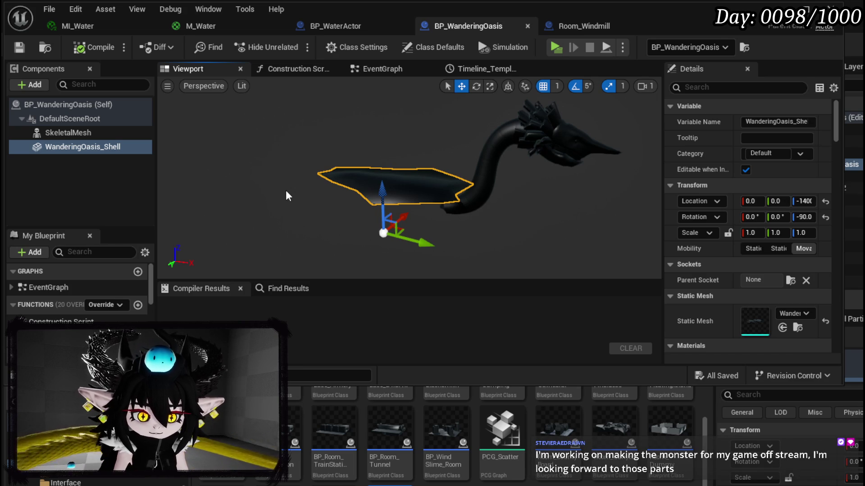
pyautogui.moveTo(287, 191)
pyautogui.mouseDown()
pyautogui.moveTo(297, 191)
pyautogui.moveTo(285, 189)
pyautogui.mouseUp()
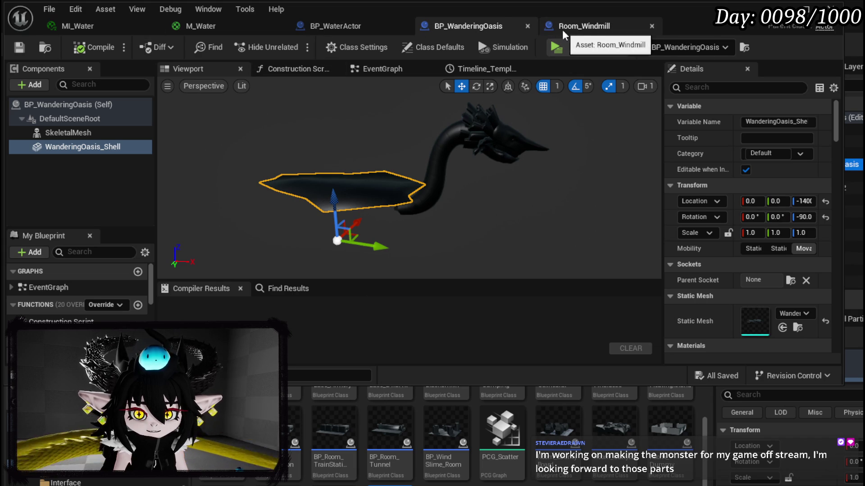
pyautogui.moveTo(426, 119)
pyautogui.mouseDown()
pyautogui.moveTo(468, 121)
pyautogui.moveTo(405, 122)
pyautogui.moveTo(428, 121)
pyautogui.mouseUp()
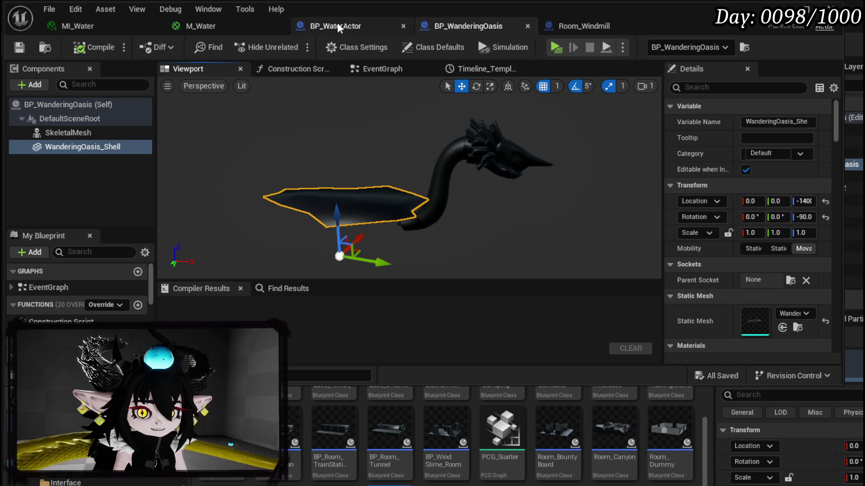
pyautogui.moveTo(428, 135)
pyautogui.mouseDown()
pyautogui.moveTo(505, 135)
pyautogui.moveTo(342, 107)
pyautogui.mouseUp()
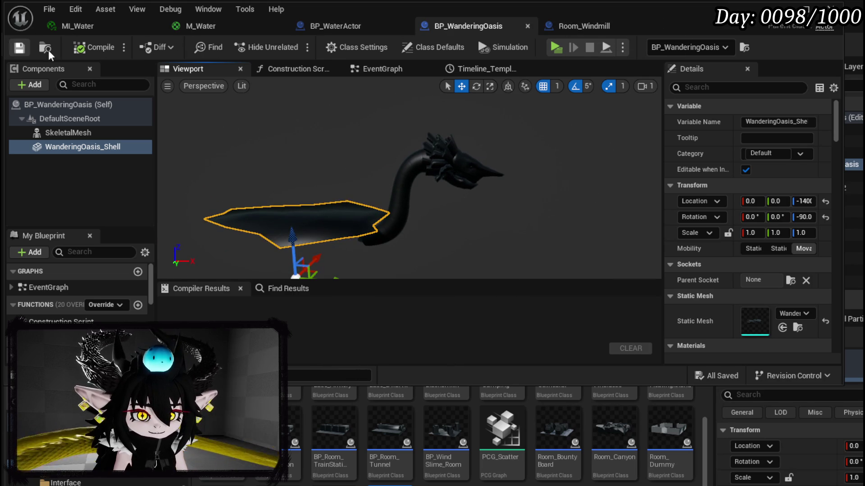
pyautogui.moveTo(559, 116)
pyautogui.mouseDown()
pyautogui.moveTo(625, 130)
pyautogui.moveTo(536, 114)
pyautogui.mouseUp()
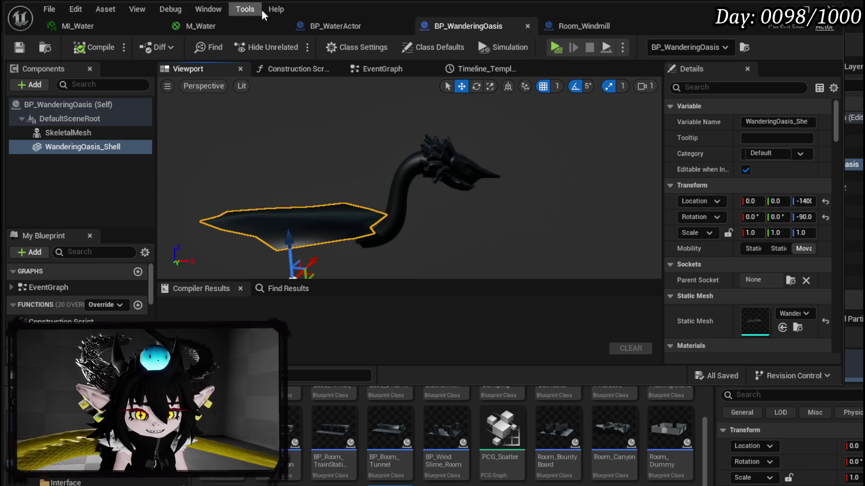
# Look through the open M_Water, MI_Water, BP_WaterActor and BP_WanderingOasis editors.
pyautogui.click(135, 22)
pyautogui.click(245, 26)
pyautogui.click(64, 24)
pyautogui.click(215, 30)
pyautogui.click(374, 24)
pyautogui.click(517, 28)
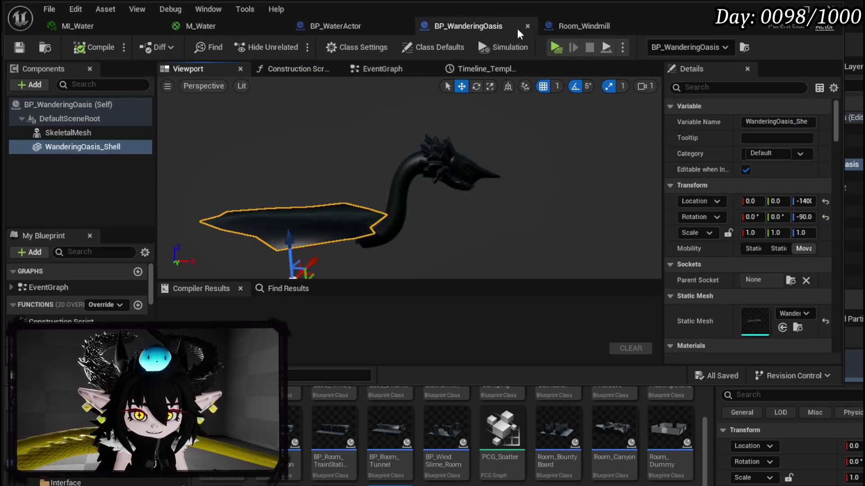
# Orbit the Room_Windmill Blueprint to its side, save it, and return to the level editor.
pyautogui.click(570, 28)
pyautogui.moveTo(379, 106)
pyautogui.mouseDown()
pyautogui.moveTo(324, 110)
pyautogui.moveTo(326, 97)
pyautogui.moveTo(311, 90)
pyautogui.moveTo(326, 108)
pyautogui.moveTo(293, 115)
pyautogui.mouseUp()
pyautogui.click(19, 46)
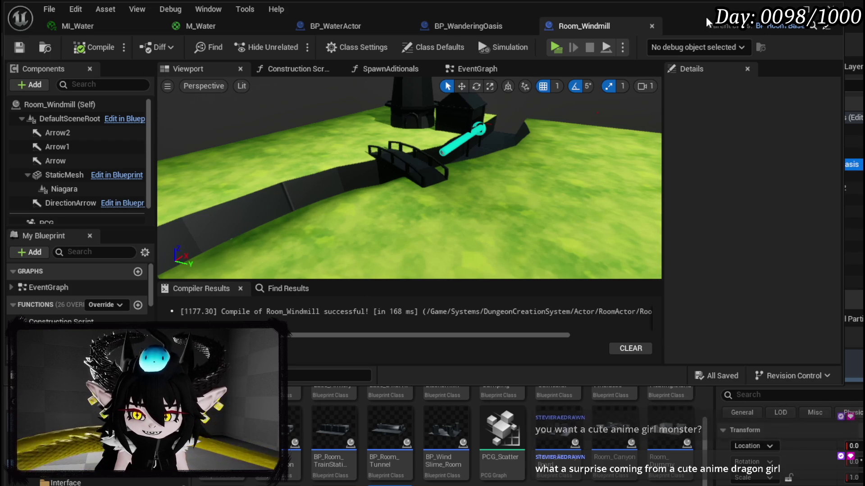
pyautogui.hotkey('alt', 'Tab')
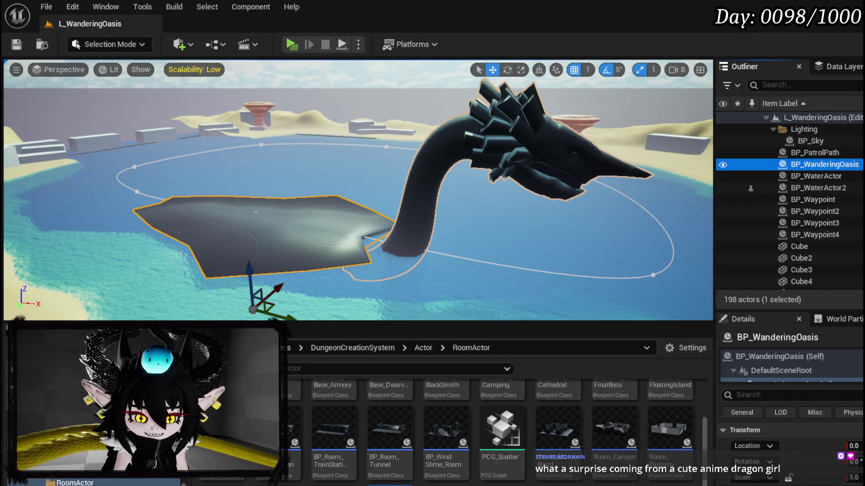
# Browse the DungeonCreationSystem actor content in the Content Browser.
pyautogui.scroll(3, 90, 450)
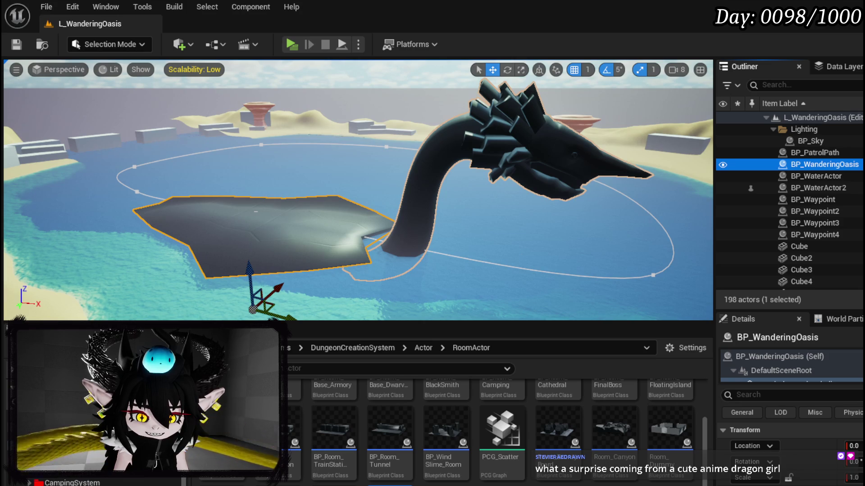
pyautogui.scroll(-2, 90, 451)
pyautogui.scroll(-2, 90, 450)
pyautogui.keyDown('ctrl'); pyautogui.click(90, 450); pyautogui.keyUp('ctrl')
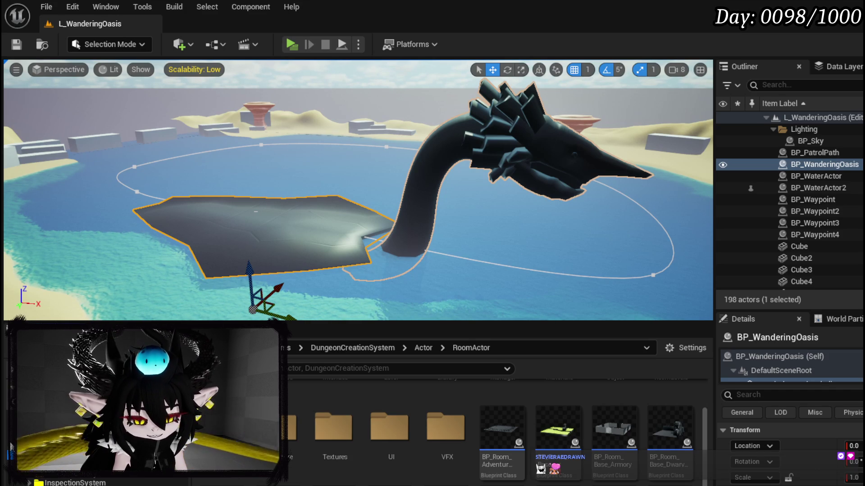
pyautogui.scroll(-3, 90, 428)
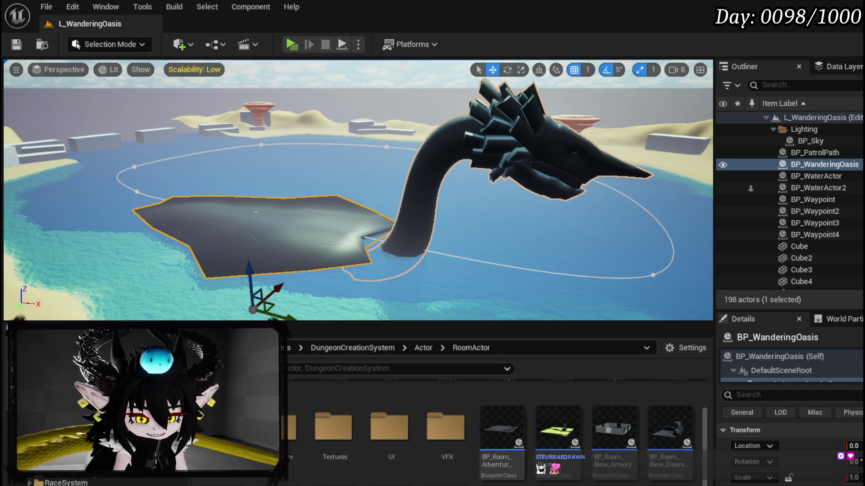
pyautogui.scroll(-1, 91, 428)
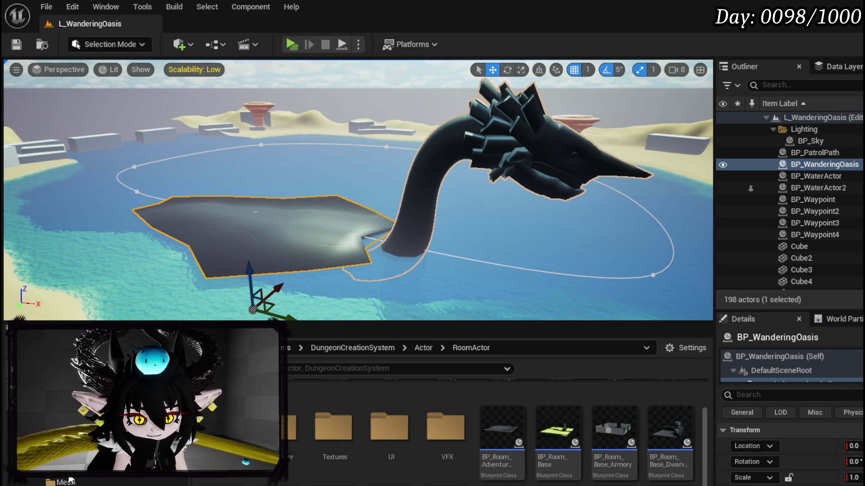
# Check DesertWorldMap's Levels and Mesh subfolders, then move up to the Desert folder.
pyautogui.click(62, 481)
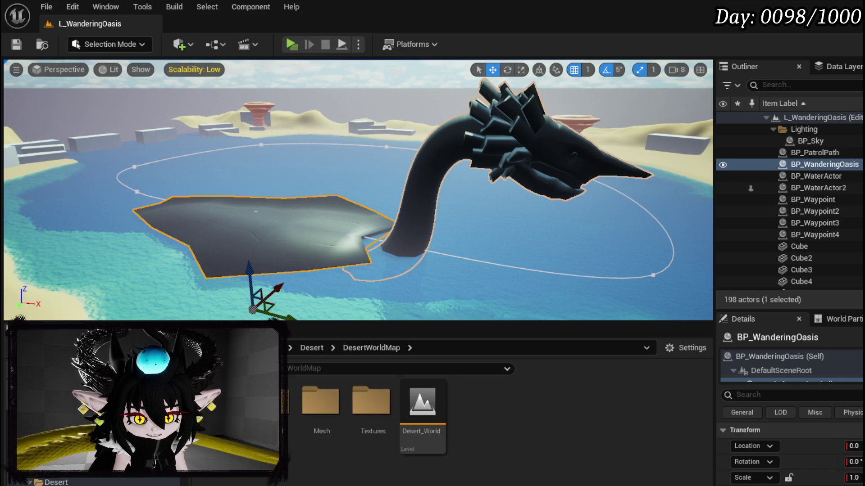
pyautogui.doubleClick(269, 401)
pyautogui.press('Down')
pyautogui.press('Down')
pyautogui.press('Down')
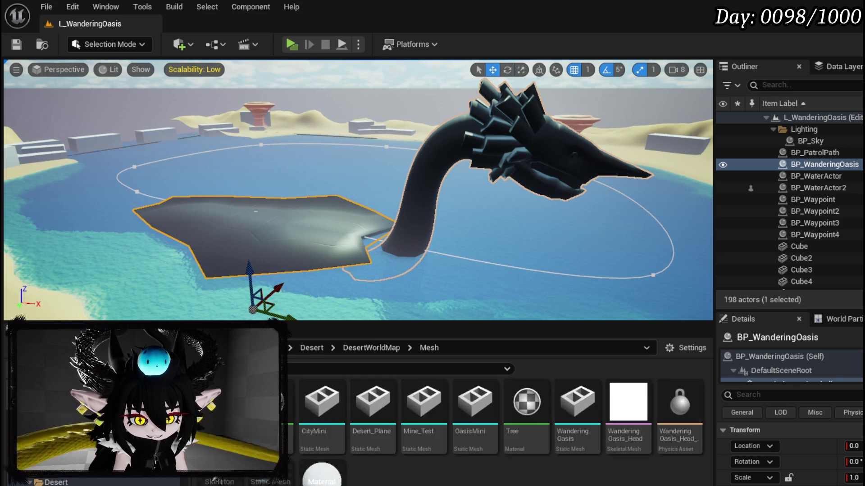
pyautogui.press('Up')
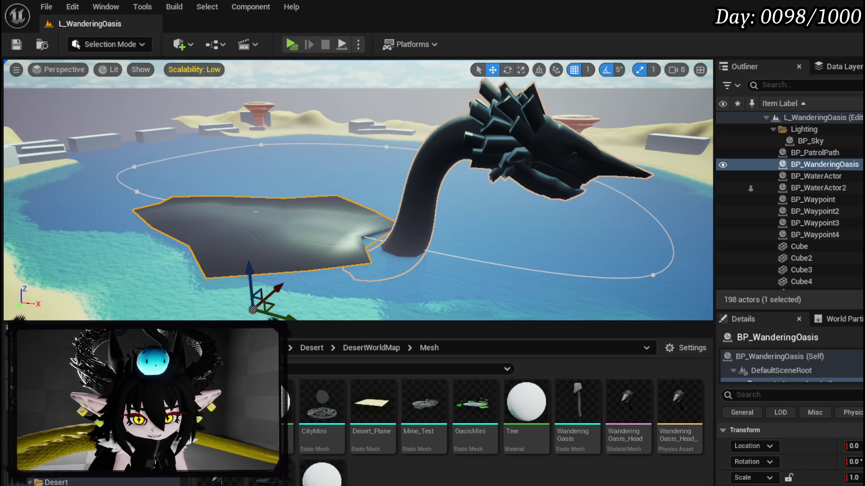
pyautogui.hotkey('alt', 'Left')
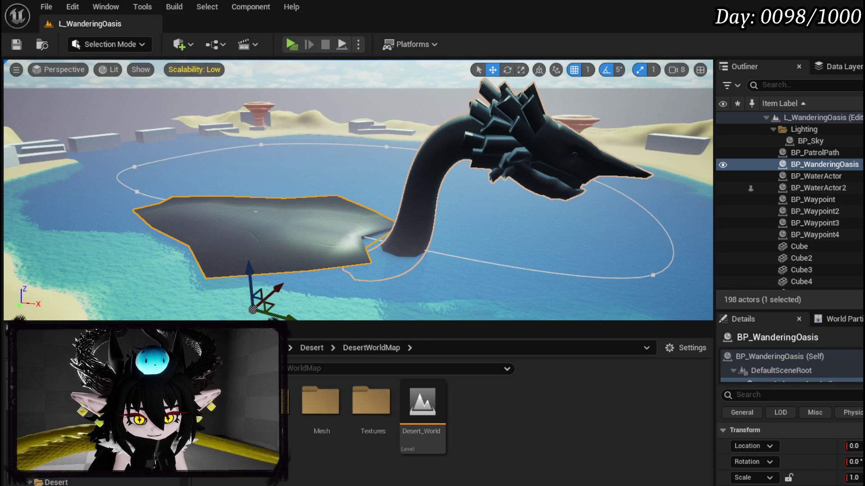
pyautogui.hotkey('alt', 'Left')
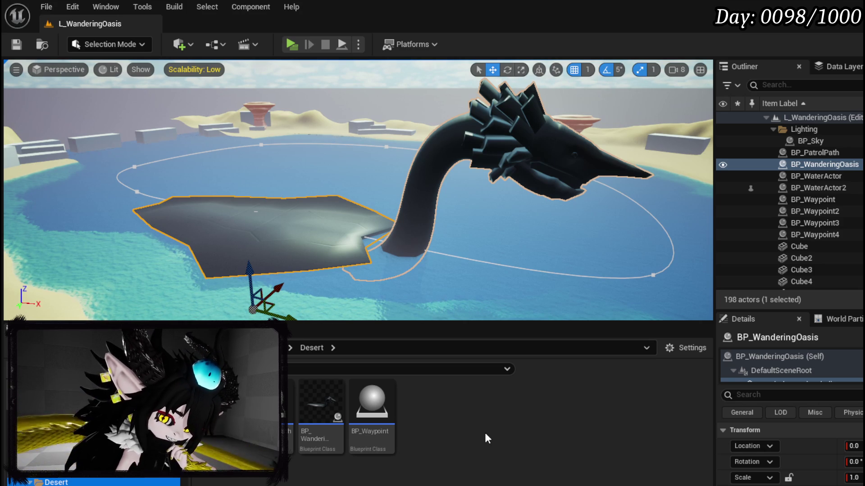
pyautogui.rightClick(425, 417)
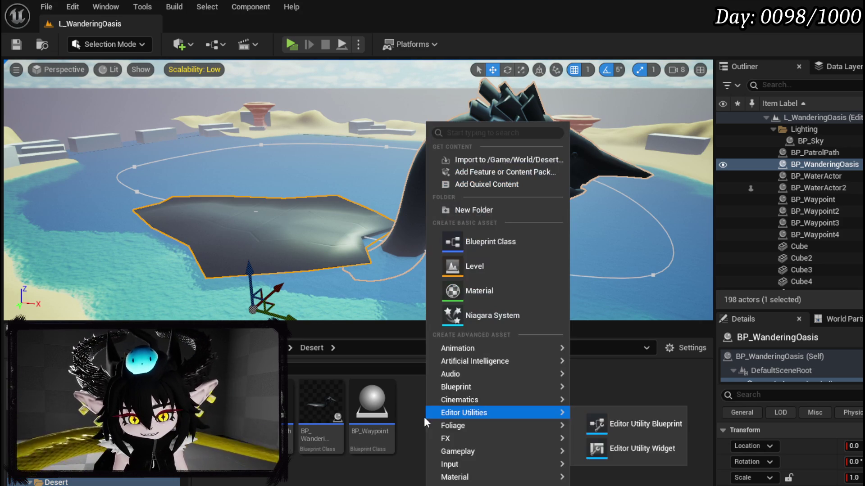
# Create a new Actor Blueprint named BP_WanderingOasisShell in the Desert folder and save it.
pyautogui.click(485, 235)
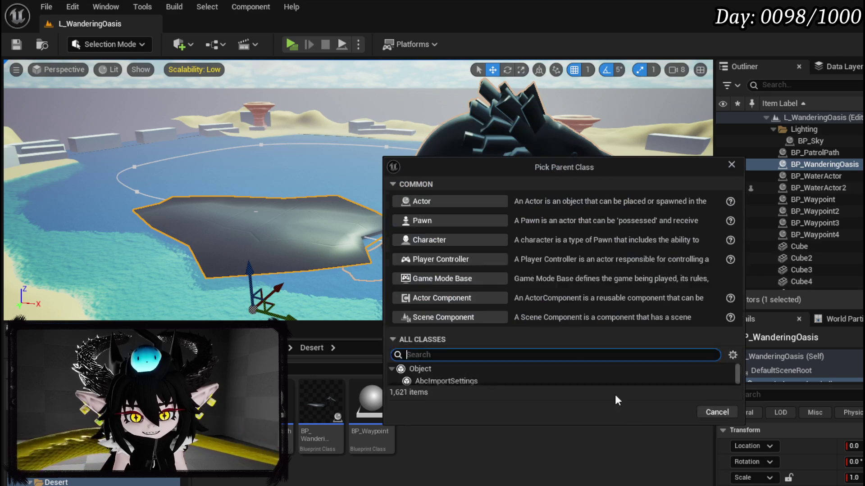
pyautogui.click(444, 214)
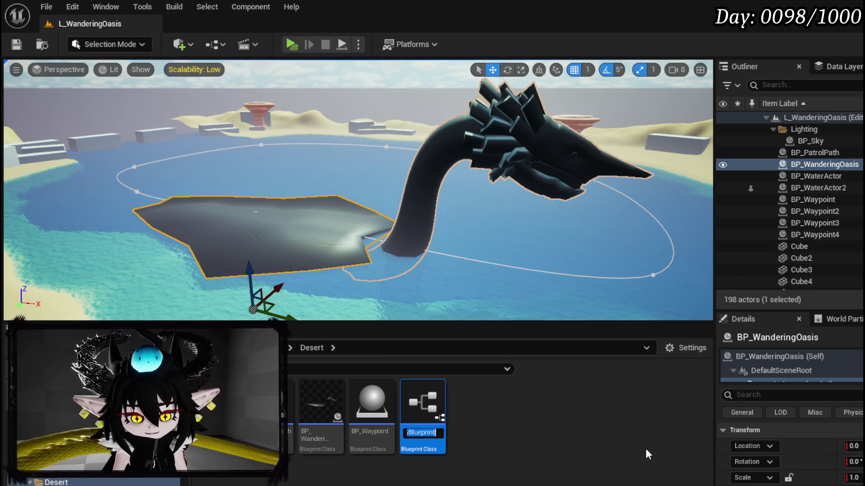
pyautogui.write('BP_')
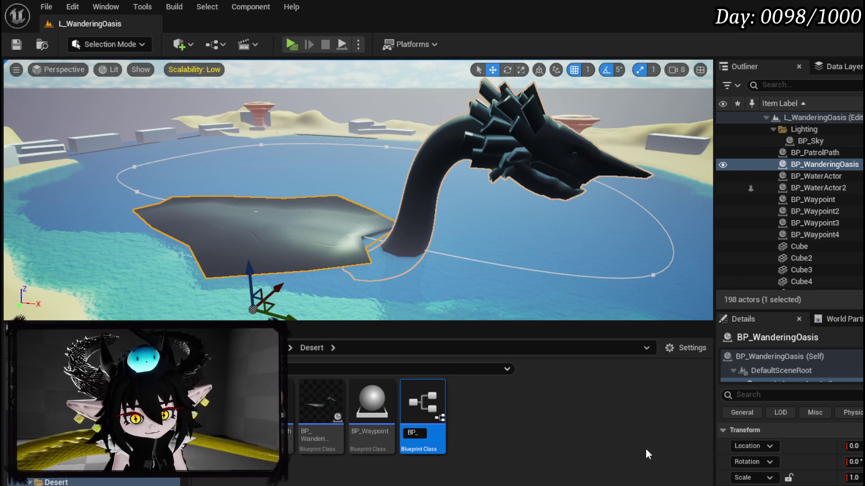
pyautogui.write('WanderingOs')
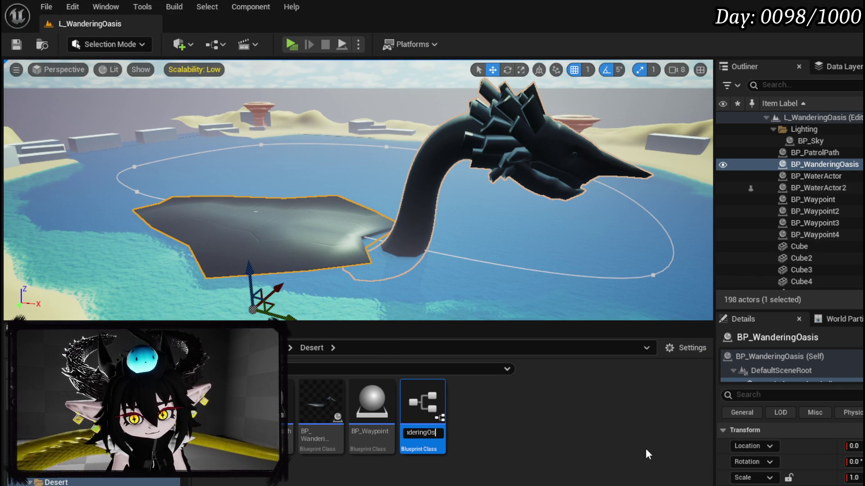
pyautogui.write('asisS')
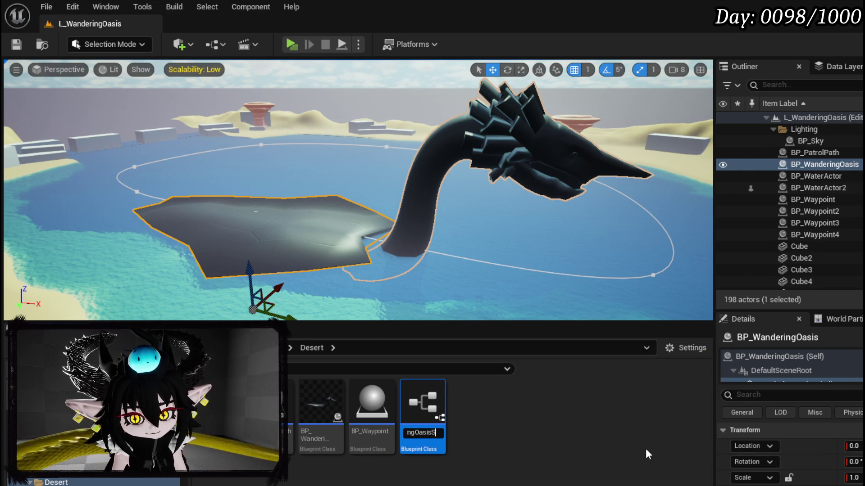
pyautogui.write('l')
pyautogui.press('Return')
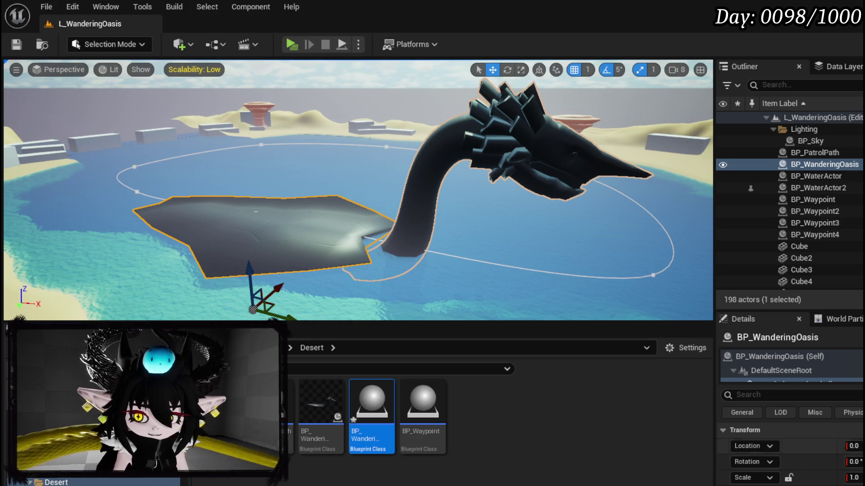
pyautogui.hotkey('ctrl', 'shift', 's')
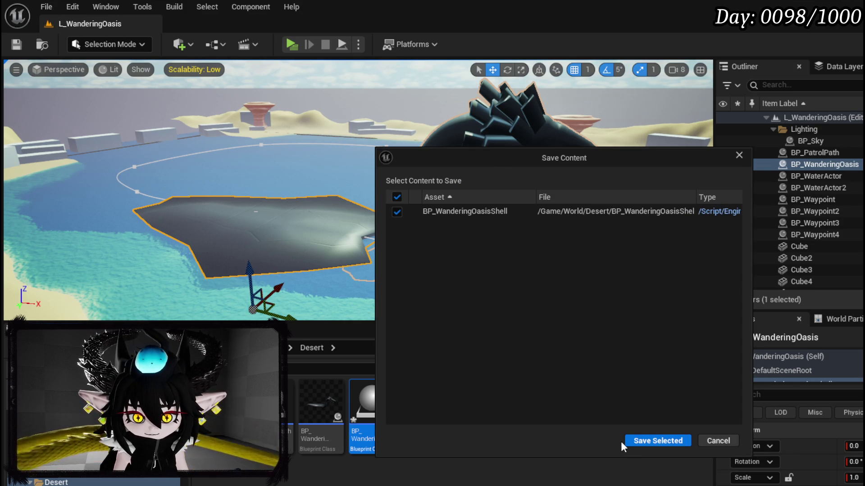
pyautogui.click(628, 444)
# Add a Static Mesh component using the WanderingOasisShell mesh to BP_WanderingOasisShell.
pyautogui.doubleClick(374, 409)
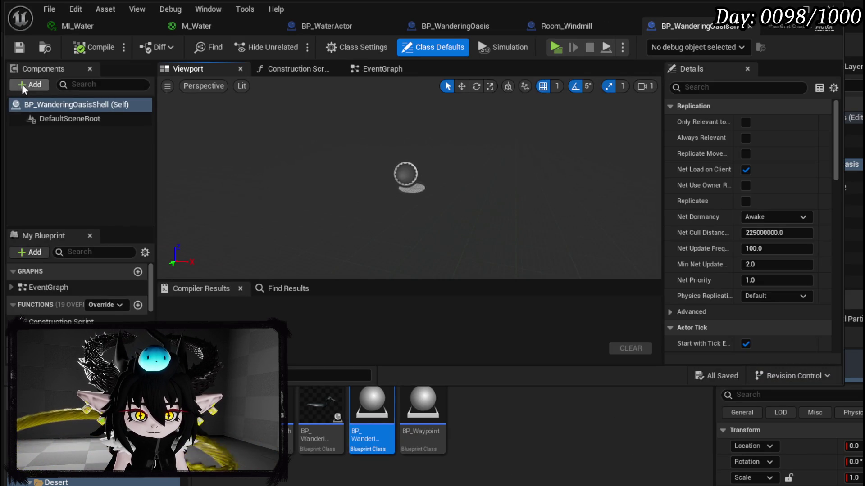
pyautogui.click(23, 86)
pyautogui.write('Stat')
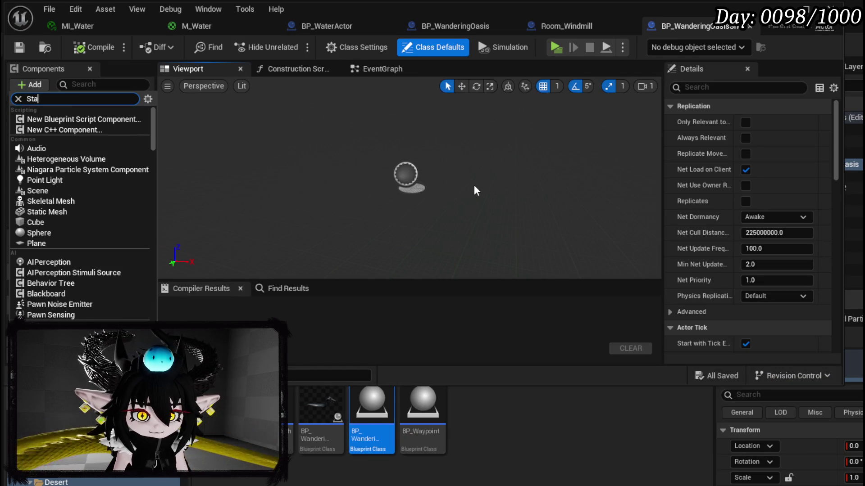
pyautogui.click(59, 219)
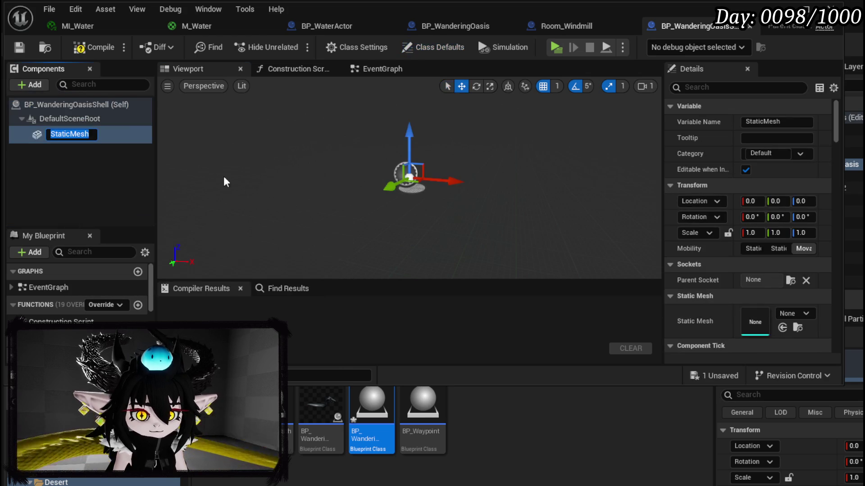
pyautogui.click(795, 313)
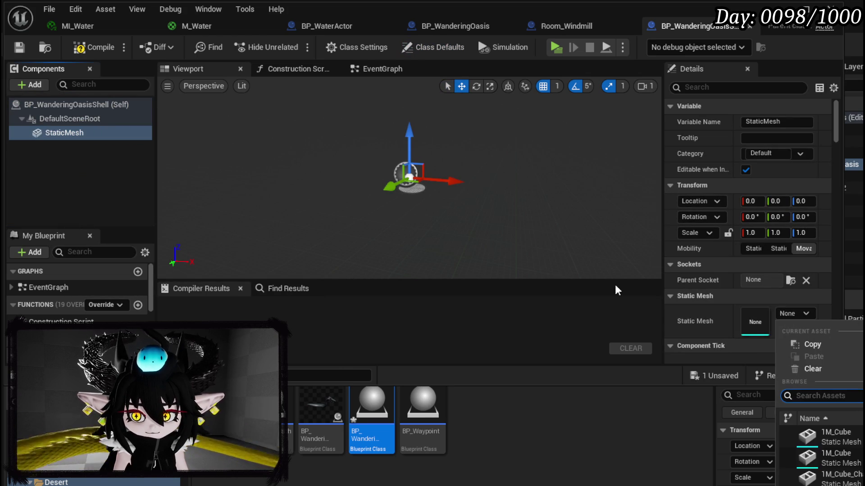
pyautogui.write('Shell')
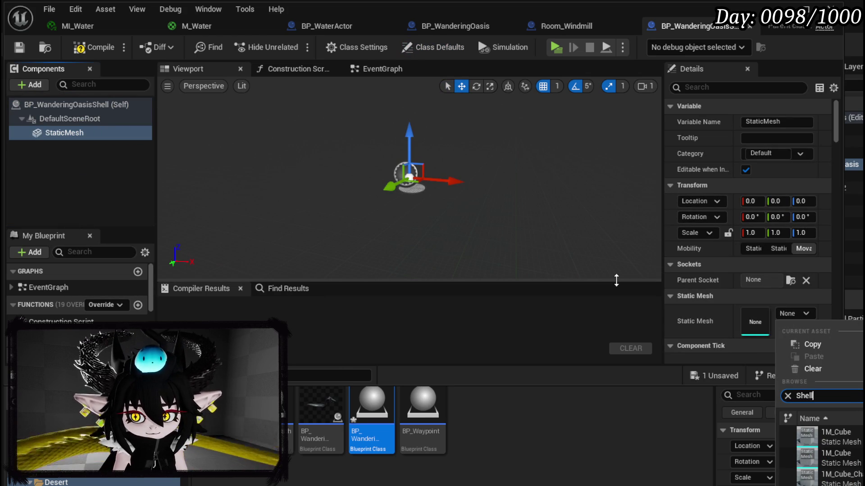
pyautogui.press('Down')
pyautogui.press('Return')
pyautogui.click(558, 274)
pyautogui.press('f')
pyautogui.moveTo(406, 180)
pyautogui.mouseDown()
pyautogui.moveTo(388, 189)
pyautogui.moveTo(397, 162)
pyautogui.moveTo(369, 180)
pyautogui.moveTo(383, 185)
pyautogui.moveTo(374, 194)
pyautogui.moveTo(378, 172)
pyautogui.moveTo(369, 185)
pyautogui.mouseUp()
# Compile and save BP_WanderingOasisShell, then return to the L_WanderingOasis level editor.
pyautogui.click(94, 46)
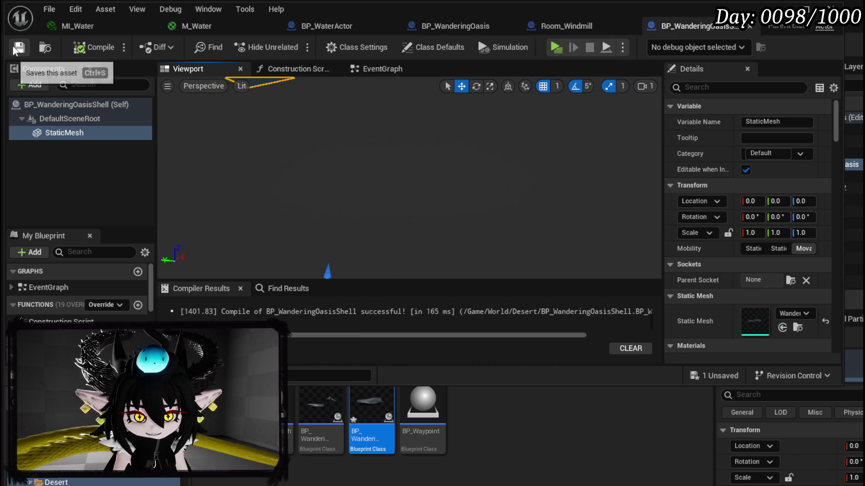
pyautogui.click(19, 46)
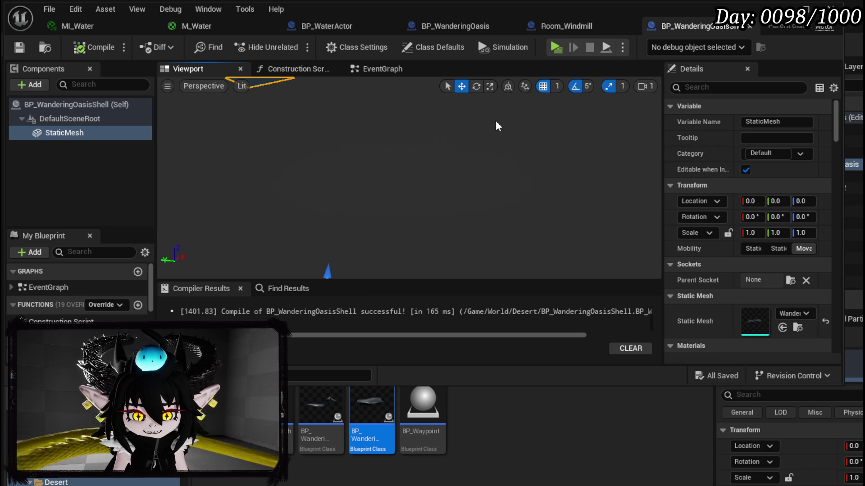
pyautogui.moveTo(495, 120)
pyautogui.mouseDown()
pyautogui.moveTo(482, 140)
pyautogui.moveTo(487, 131)
pyautogui.mouseUp()
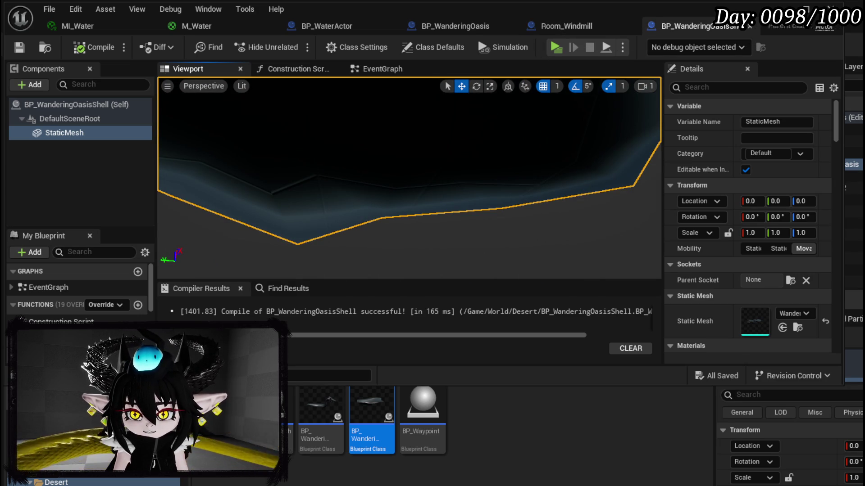
pyautogui.click(783, 5)
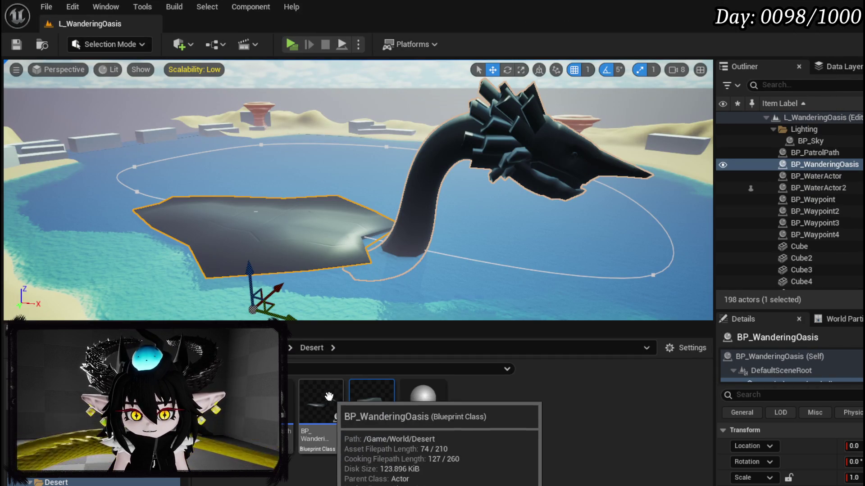
# Open BP_WanderingOasis and pan across its EventGraph nodes.
pyautogui.click(367, 403)
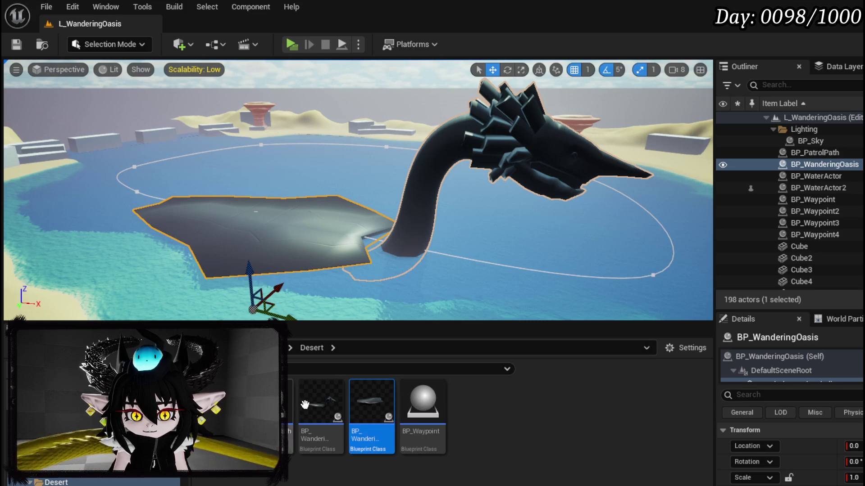
pyautogui.click(321, 401)
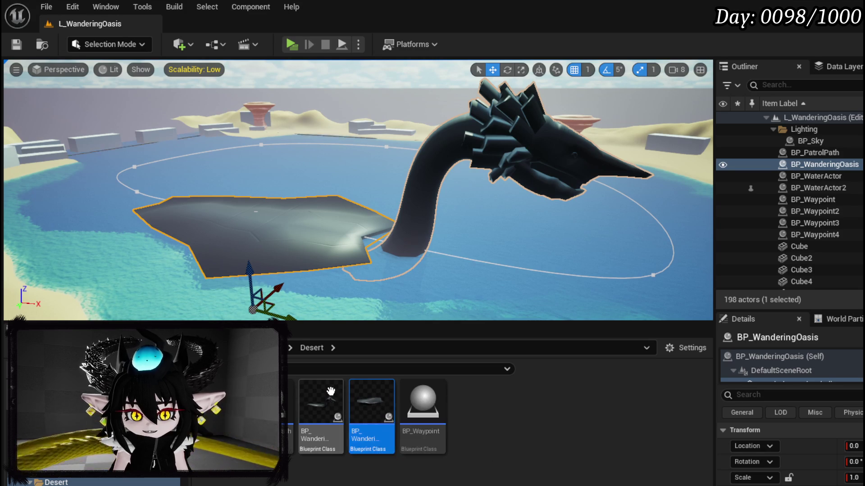
pyautogui.doubleClick(321, 401)
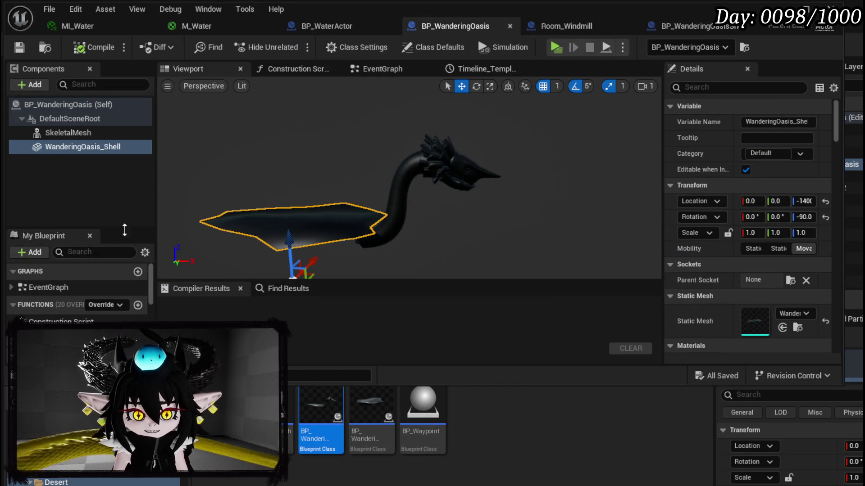
pyautogui.click(63, 321)
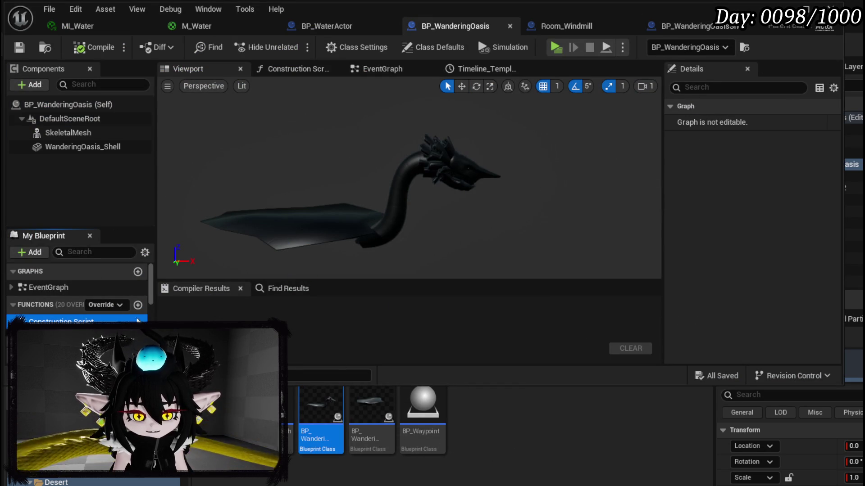
pyautogui.click(387, 68)
pyautogui.moveTo(363, 160)
pyautogui.mouseDown()
pyautogui.moveTo(446, 270)
pyautogui.moveTo(489, 195)
pyautogui.mouseUp()
pyautogui.scroll(-4, 451, 195)
pyautogui.moveTo(411, 195); pyautogui.dragTo(315, 211)
# In the Construction Script graph, search 'Spawn actor fro' off the entry node, then cancel.
pyautogui.doubleClick(63, 320)
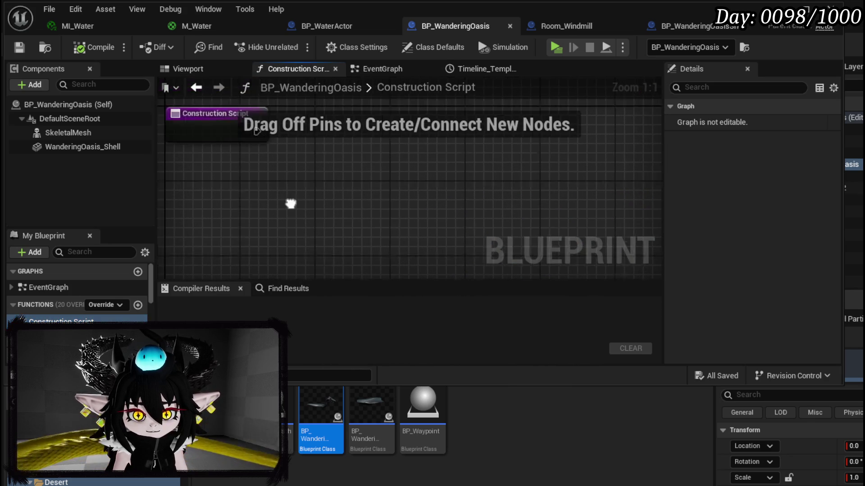
pyautogui.moveTo(267, 141); pyautogui.dragTo(353, 144)
pyautogui.write('Sp')
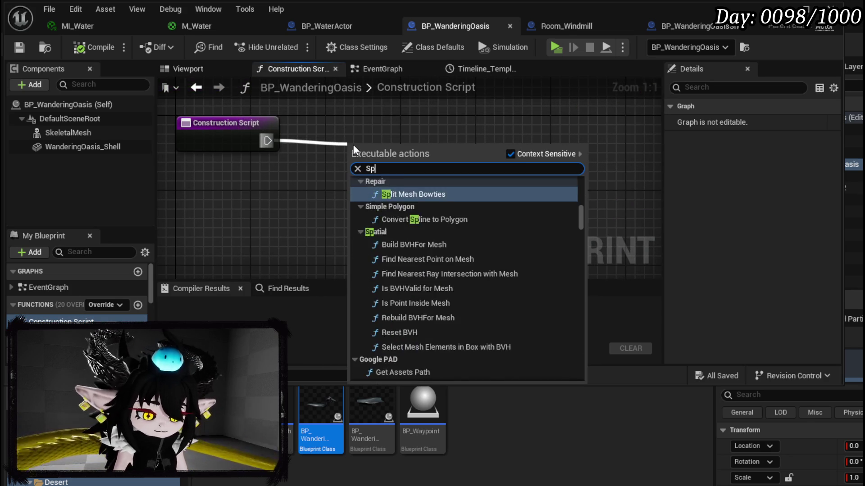
pyautogui.write('awn acc')
pyautogui.press('BackSpace')
pyautogui.press('BackSpace')
pyautogui.write('ac')
pyautogui.press('BackSpace')
pyautogui.press('BackSpace')
pyautogui.write('ctio')
pyautogui.press('BackSpace')
pyautogui.press('BackSpace')
pyautogui.press('BackSpace')
pyautogui.press('BackSpace')
pyautogui.press('BackSpace')
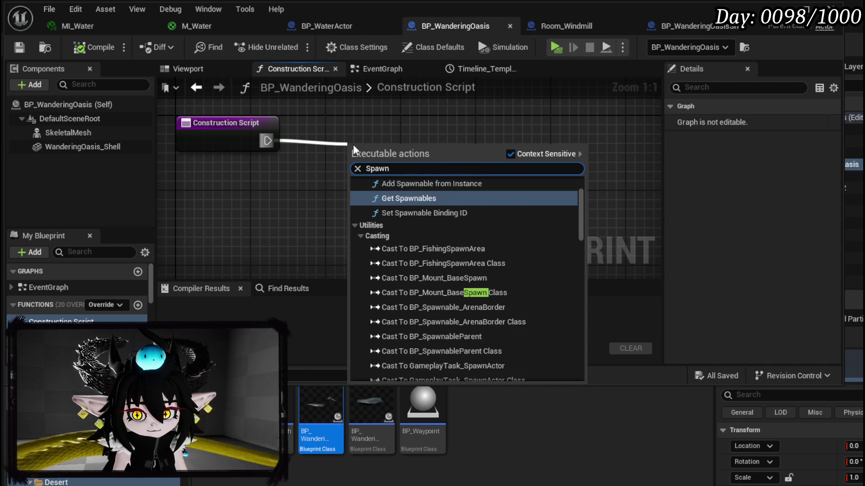
pyautogui.write('actor fro')
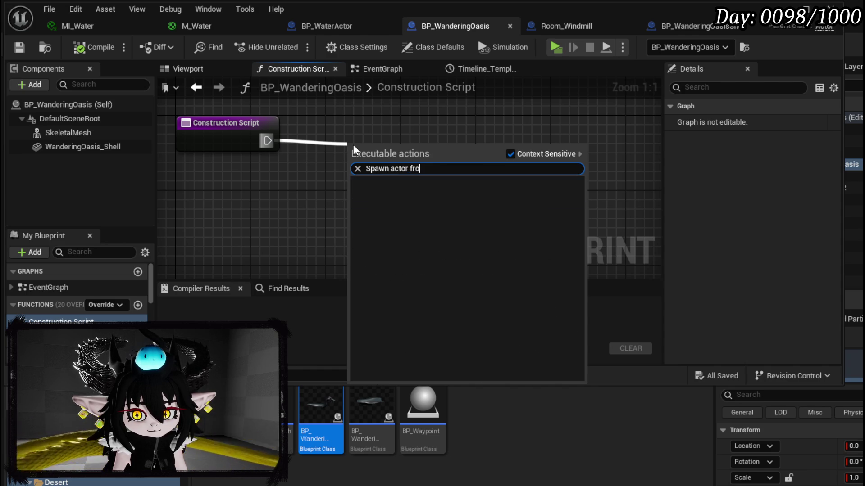
pyautogui.click(199, 215)
pyautogui.click(27, 85)
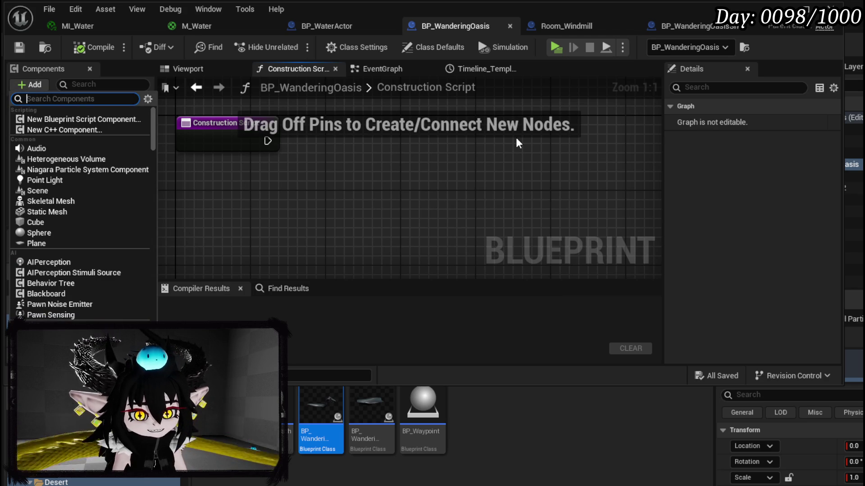
# Add a Child Actor component set to BP_WanderingOasisShell, save, then open the shell Blueprint.
pyautogui.scroll(-3, 110, 153)
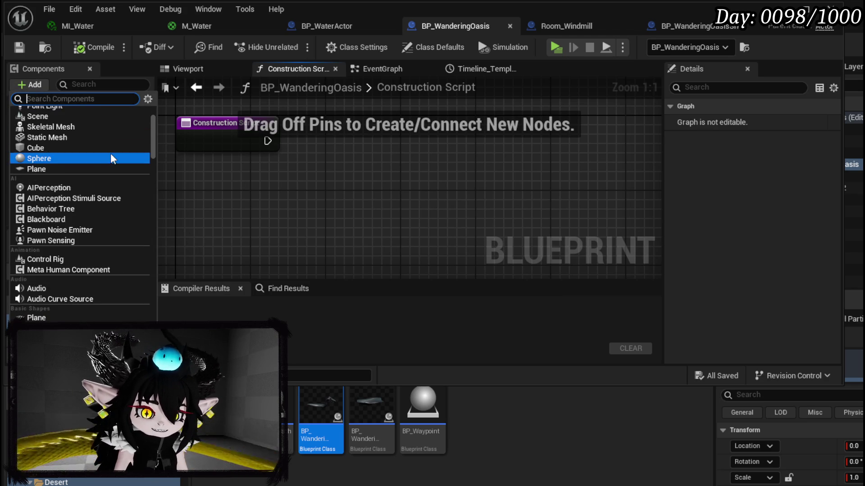
pyautogui.write('act')
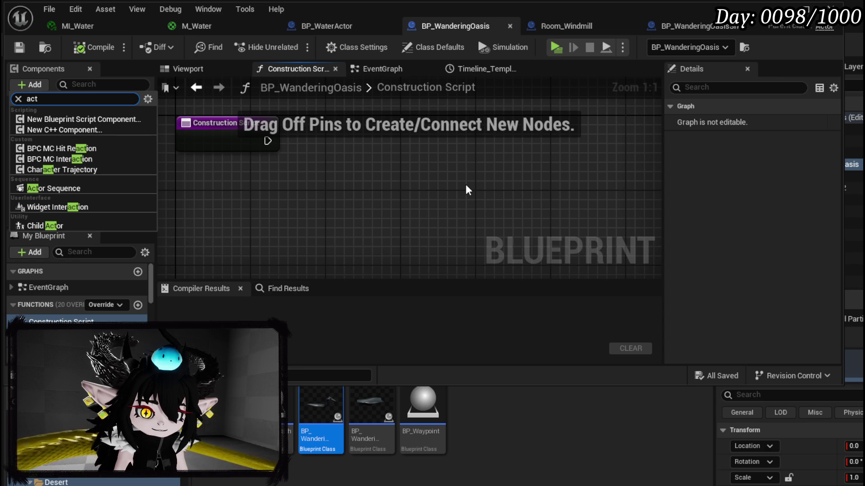
pyautogui.click(115, 225)
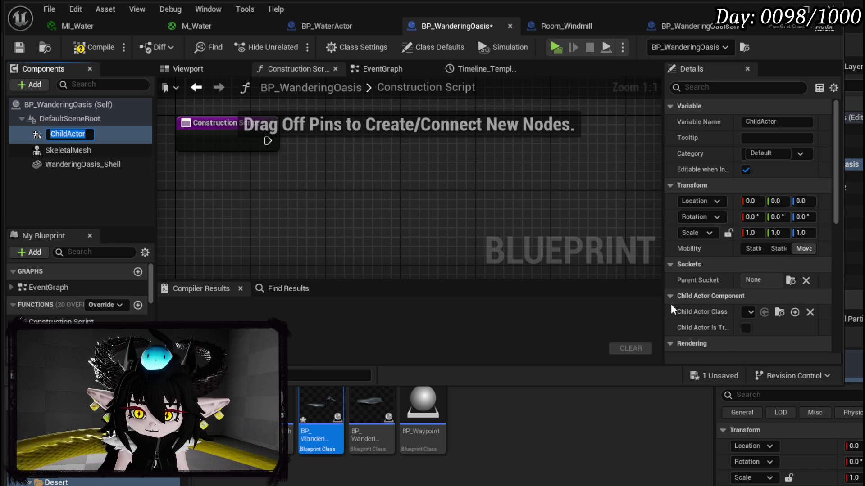
pyautogui.moveTo(661, 299); pyautogui.dragTo(503, 281)
pyautogui.moveTo(370, 408)
pyautogui.mouseDown()
pyautogui.moveTo(518, 396)
pyautogui.moveTo(672, 313)
pyautogui.mouseUp()
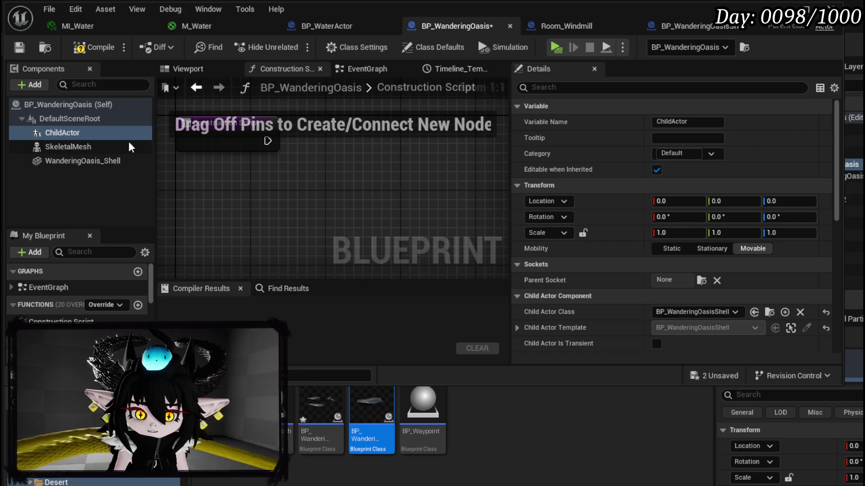
pyautogui.click(19, 47)
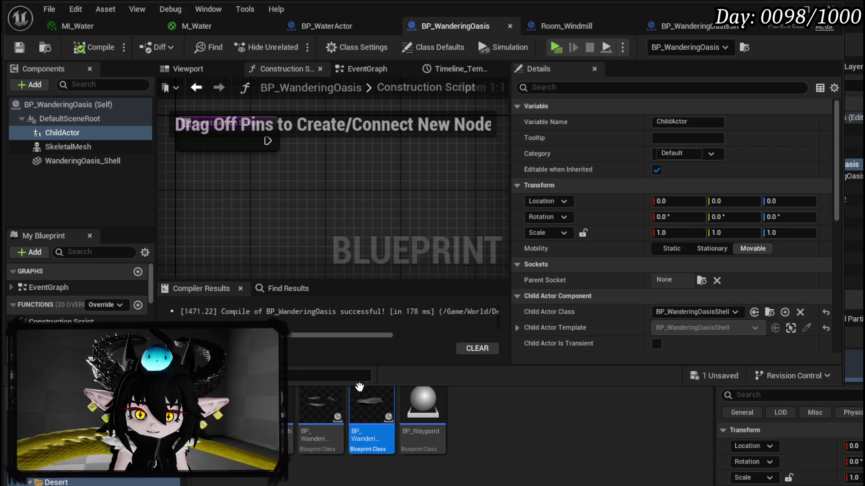
pyautogui.doubleClick(369, 411)
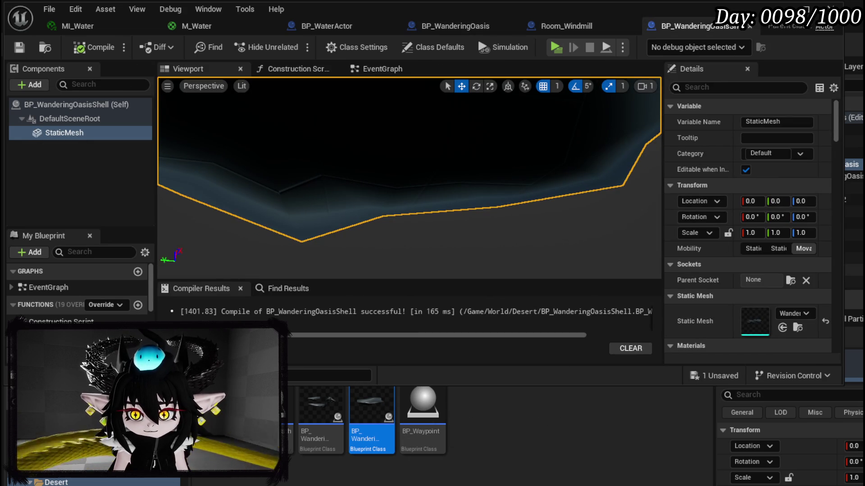
pyautogui.click(804, 217)
pyautogui.write('-90')
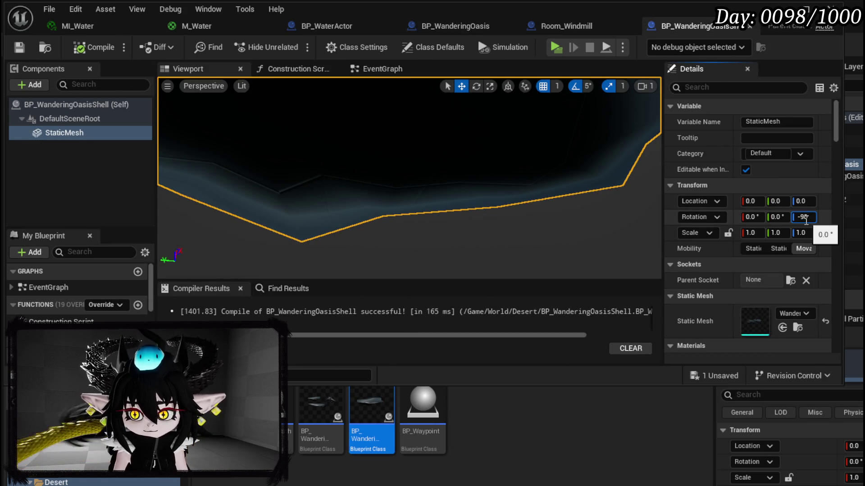
# Set the shell mesh's Z rotation to -90, recompile, check the level, and reopen BP_WanderingOasis.
pyautogui.press('Return')
pyautogui.click(94, 47)
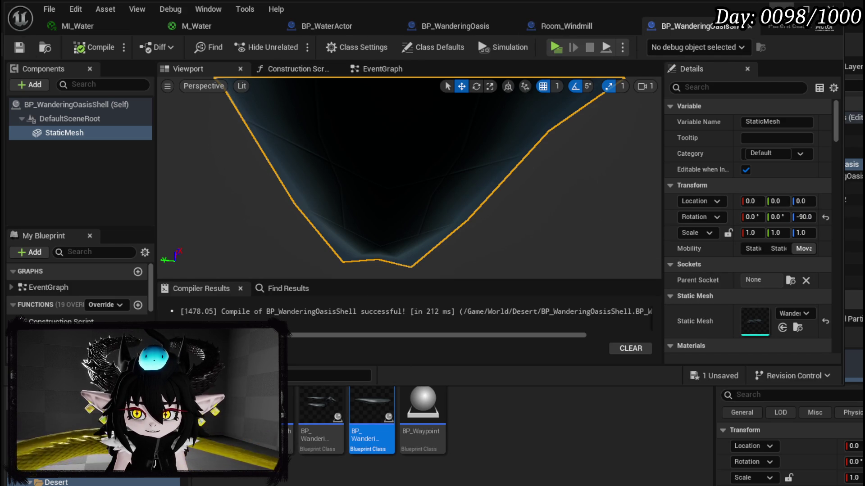
pyautogui.click(832, 8)
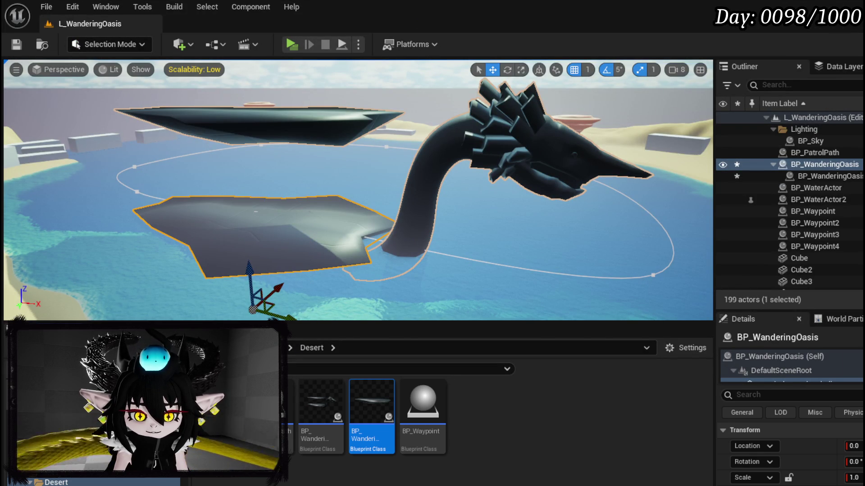
pyautogui.doubleClick(371, 403)
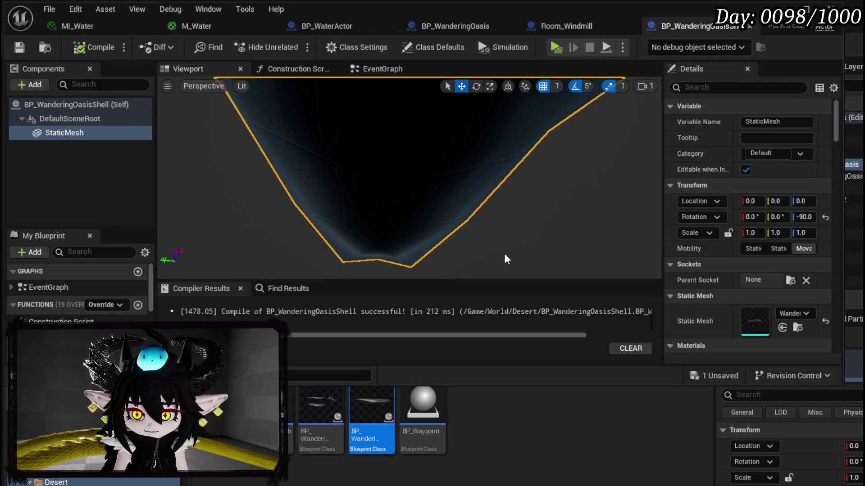
pyautogui.doubleClick(320, 408)
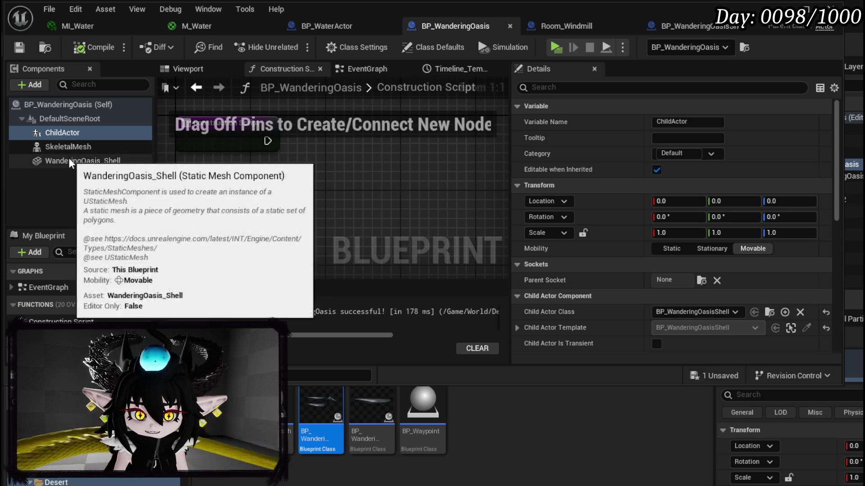
# Copy WanderingOasis_Shell's location onto the ChildActor component, then compile and save BP_WanderingOasis.
pyautogui.click(69, 159)
pyautogui.rightClick(626, 202)
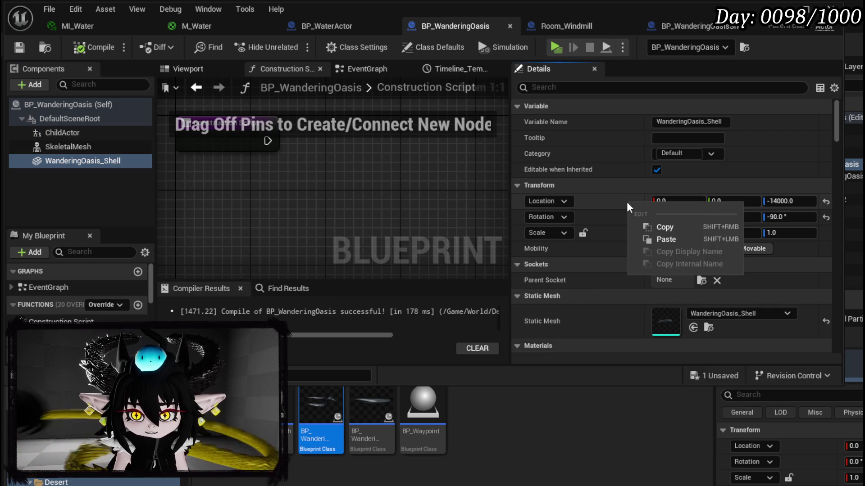
pyautogui.click(672, 227)
pyautogui.click(63, 135)
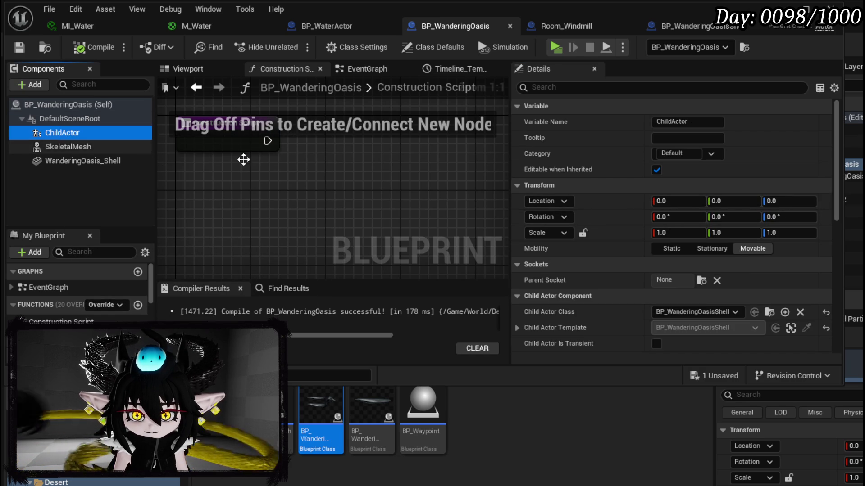
pyautogui.rightClick(620, 198)
pyautogui.click(657, 235)
pyautogui.click(90, 48)
pyautogui.click(13, 48)
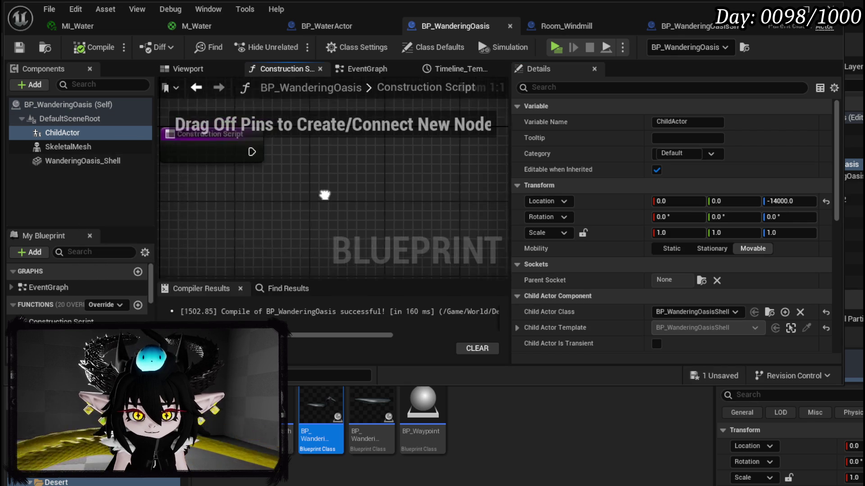
# Reset the ChildActor's Z location to 0 and paste the -14000 Z offset onto the shell mesh.
pyautogui.click(360, 72)
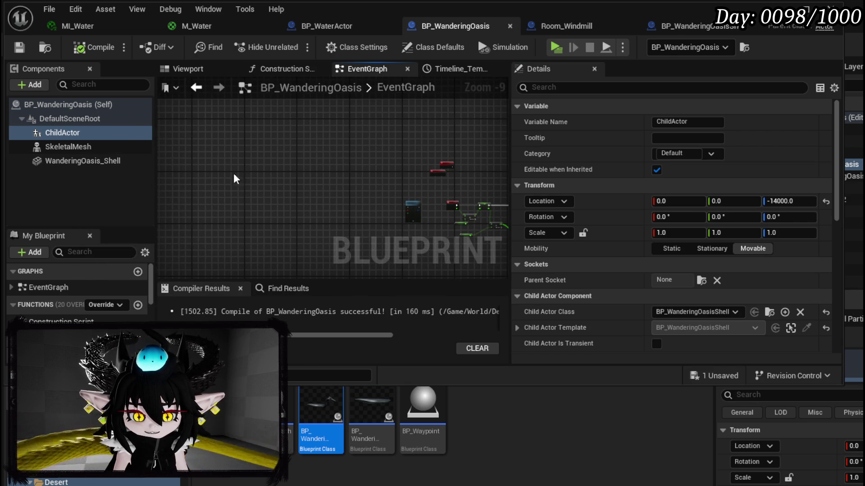
pyautogui.click(801, 202)
pyautogui.write('0')
pyautogui.press('Return')
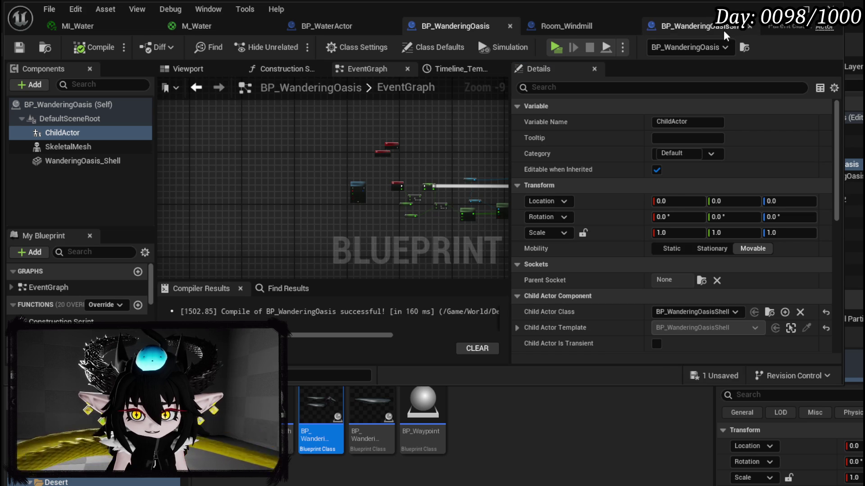
pyautogui.click(724, 30)
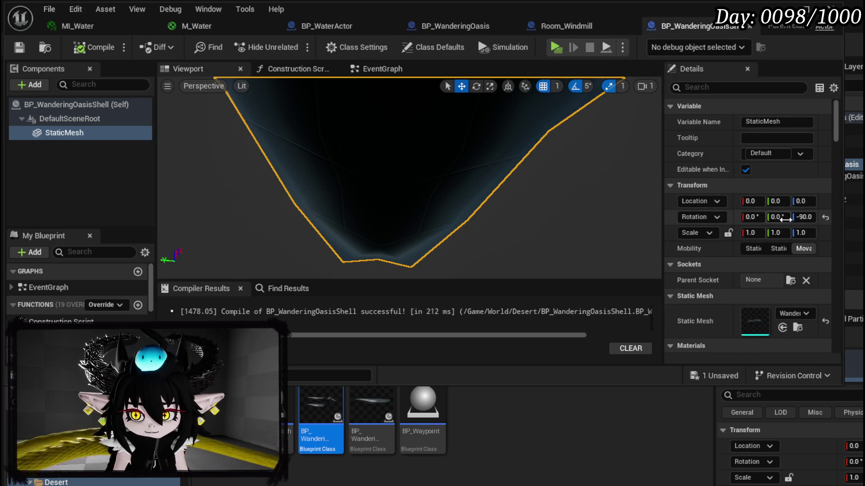
pyautogui.rightClick(672, 200)
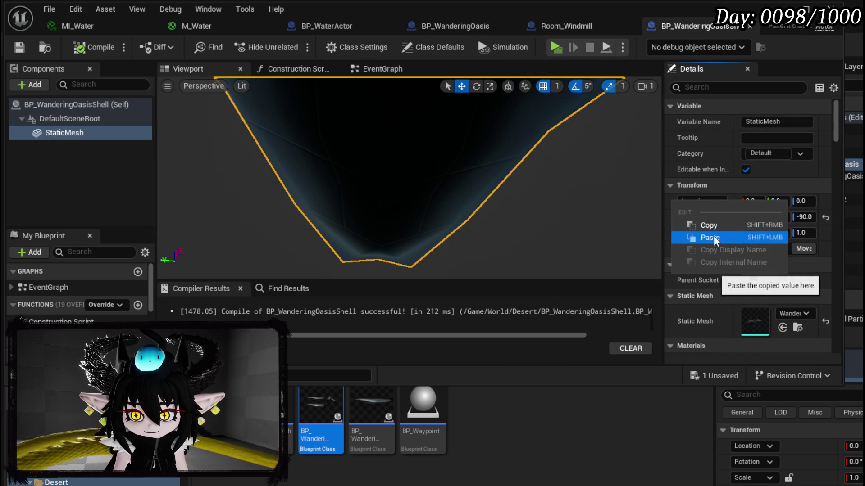
pyautogui.click(713, 235)
pyautogui.click(19, 47)
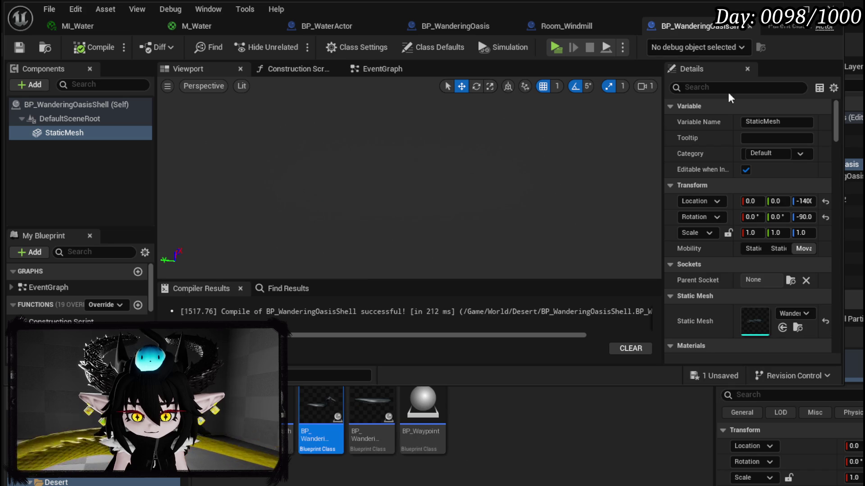
# Delete the old WanderingOasis_Shell component from BP_WanderingOasis, compile and save, then inspect the shell mesh.
pyautogui.doubleClick(326, 420)
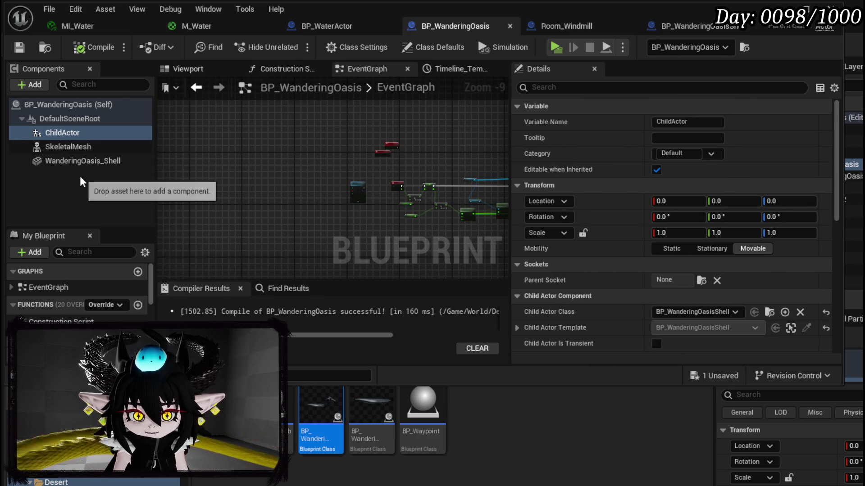
pyautogui.click(90, 160)
pyautogui.press('Delete')
pyautogui.click(90, 46)
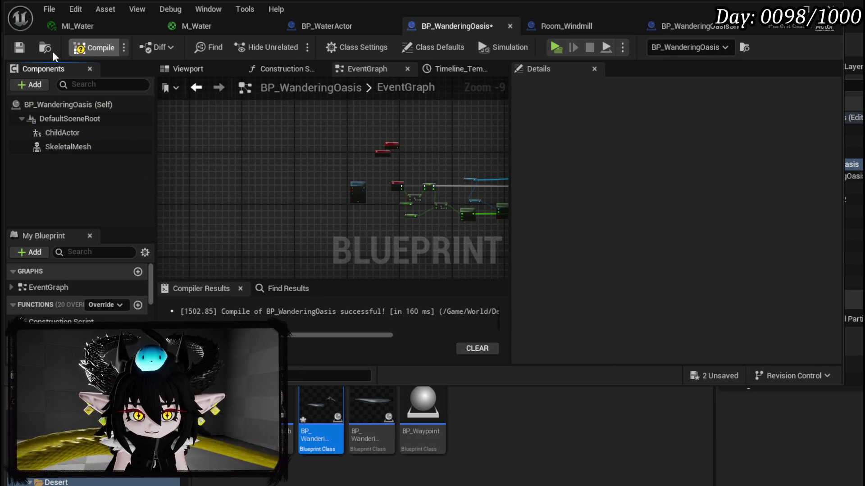
pyautogui.click(17, 48)
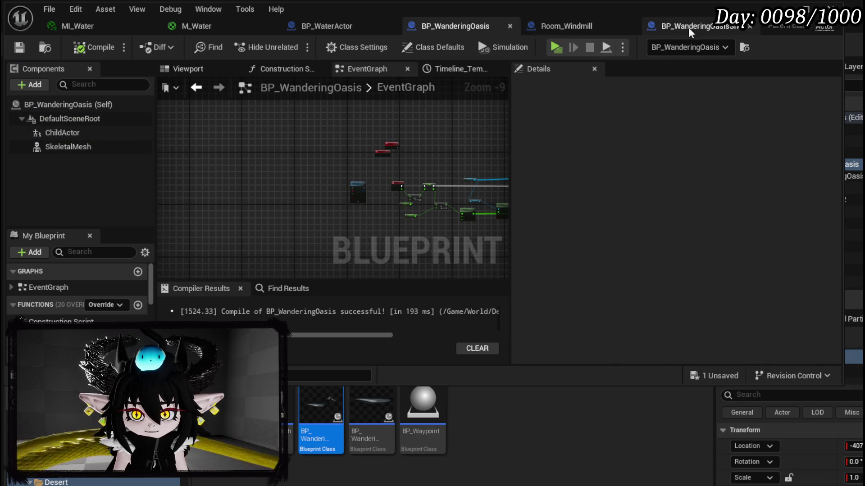
pyautogui.click(688, 27)
pyautogui.moveTo(405, 180)
pyautogui.mouseDown()
pyautogui.moveTo(442, 185)
pyautogui.moveTo(453, 243)
pyautogui.moveTo(443, 196)
pyautogui.mouseUp()
# Switch the shell mesh's collision preset to Custom, keeping the WorldDynamic object type.
pyautogui.scroll(-5, 815, 270)
pyautogui.scroll(-10, 813, 261)
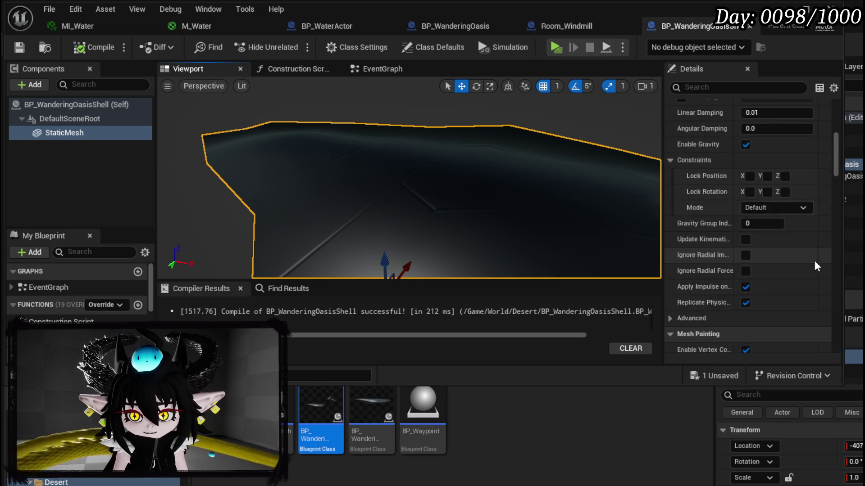
pyautogui.click(775, 236)
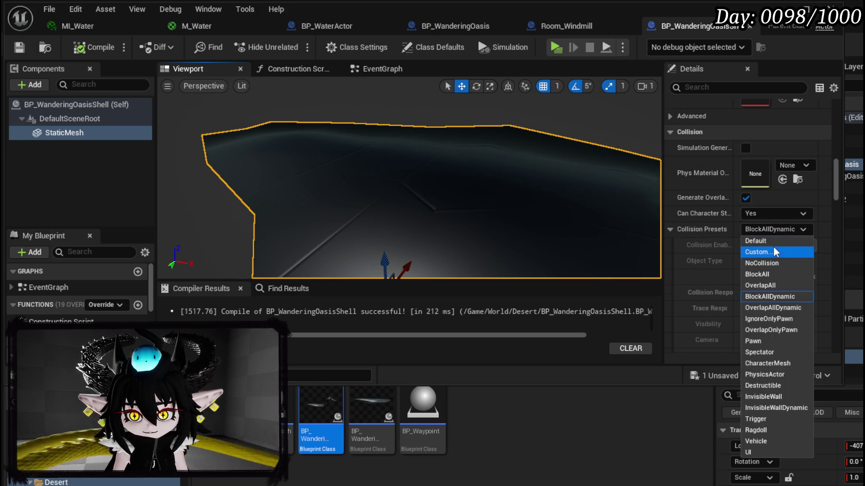
pyautogui.click(769, 252)
pyautogui.click(770, 267)
pyautogui.click(702, 247)
# Ignore all channels, overlap Visibility, block Pawn and PhysicsBody, then compile and return to the level.
pyautogui.scroll(-5, 702, 245)
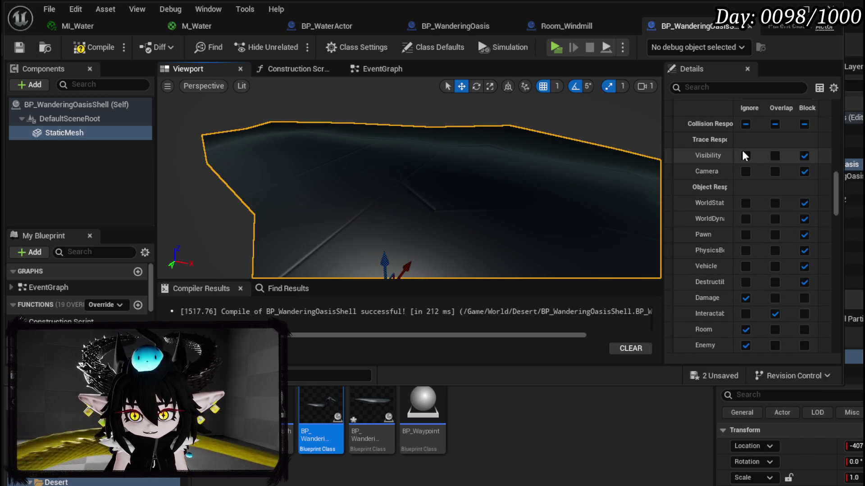
pyautogui.click(745, 156)
pyautogui.click(745, 125)
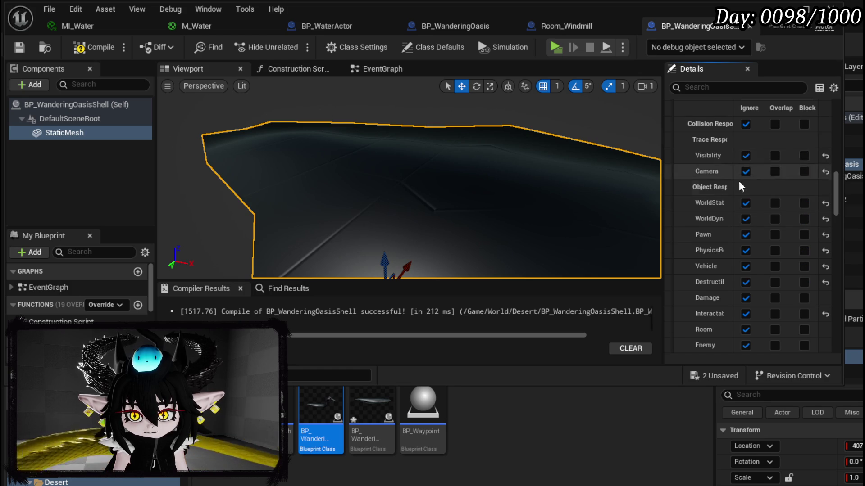
pyautogui.click(774, 155)
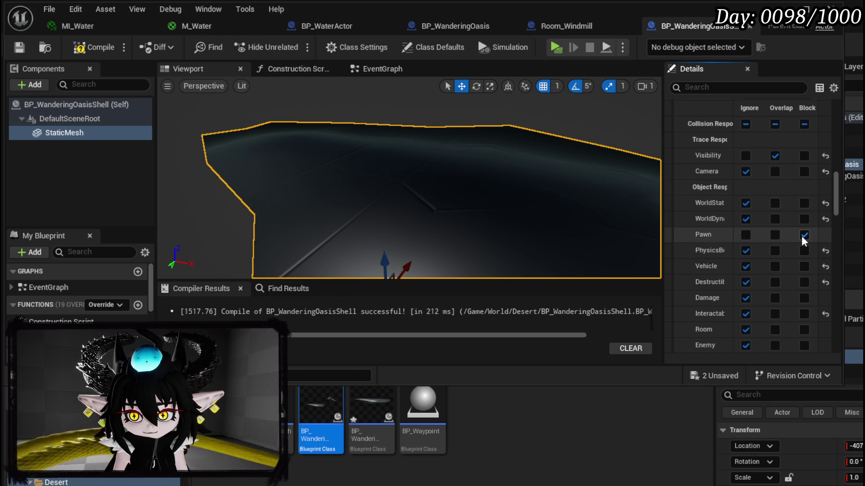
pyautogui.click(804, 250)
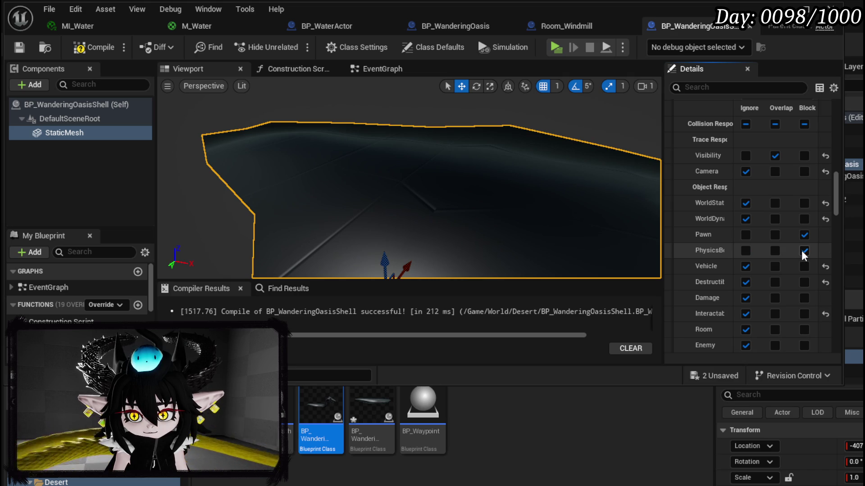
pyautogui.scroll(-3, 747, 305)
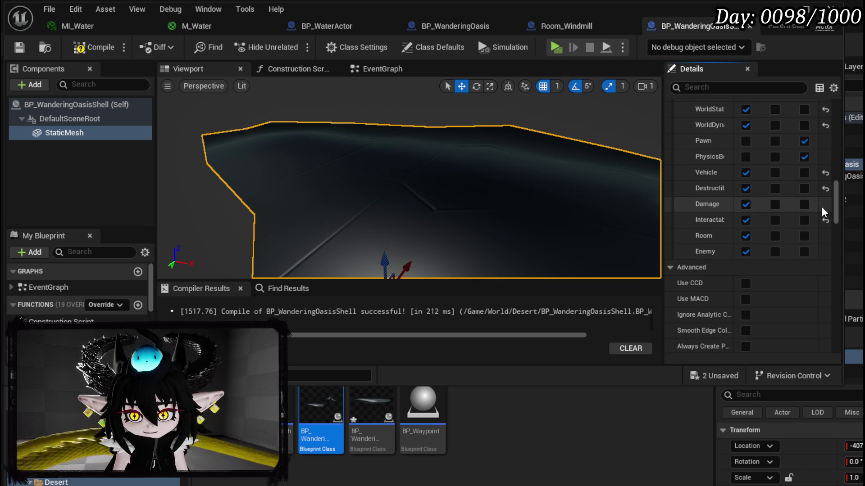
pyautogui.click(73, 47)
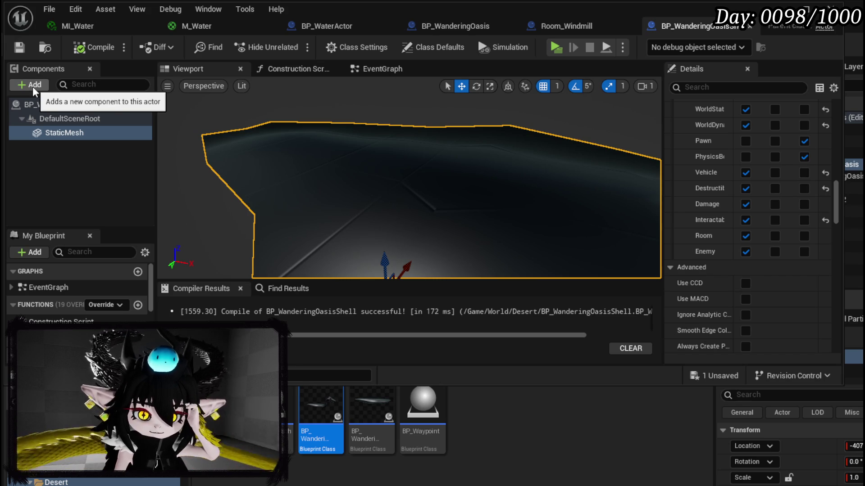
pyautogui.click(786, 5)
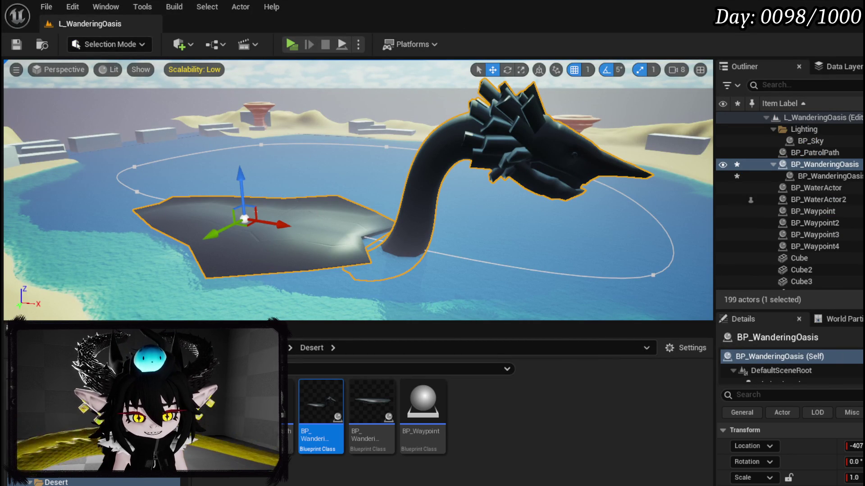
# Browse ANGRY_MESH > StylizedPack_MeadowEnvironment > Meshes > Trees to open Trees_Summer with its birch meshes.
pyautogui.scroll(2, 91, 428)
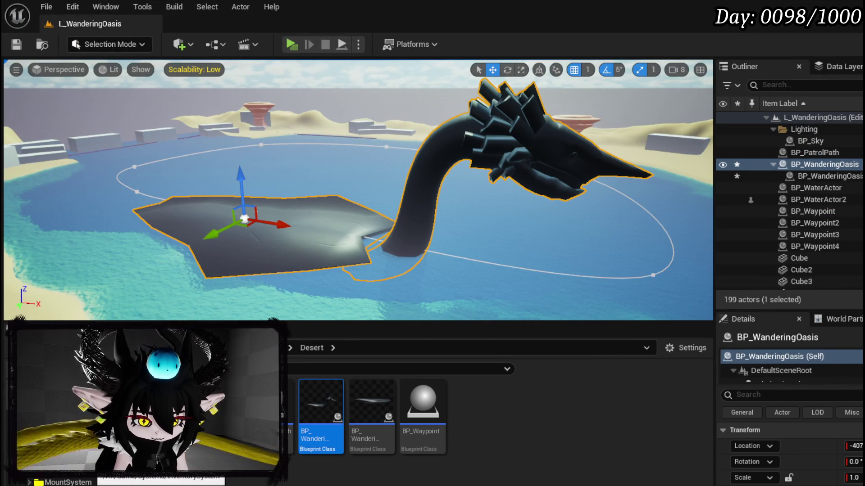
pyautogui.scroll(-2, 90, 427)
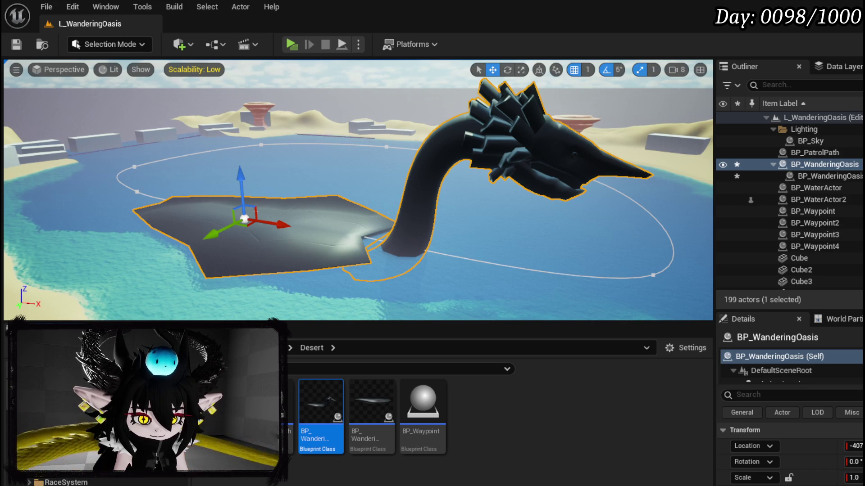
pyautogui.scroll(2, 90, 428)
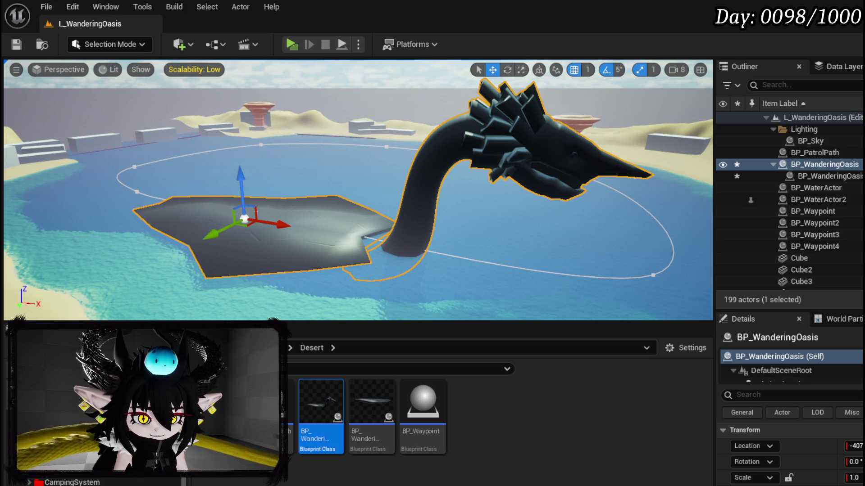
pyautogui.click(67, 469)
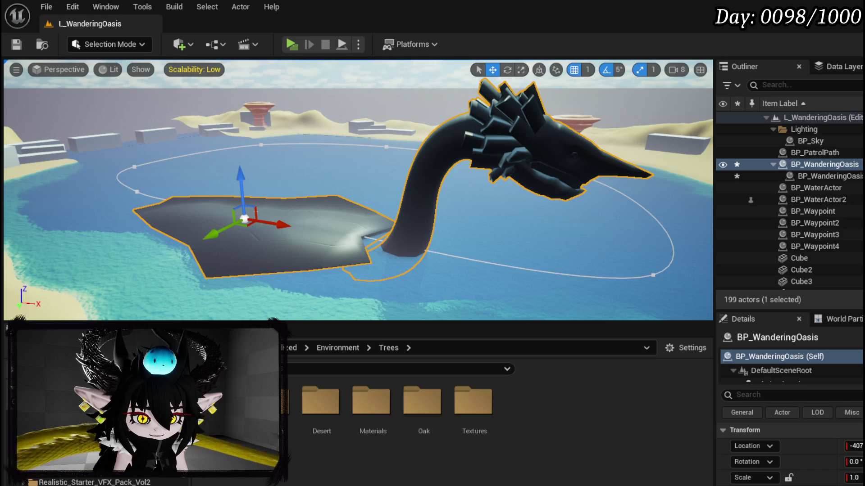
pyautogui.click(58, 482)
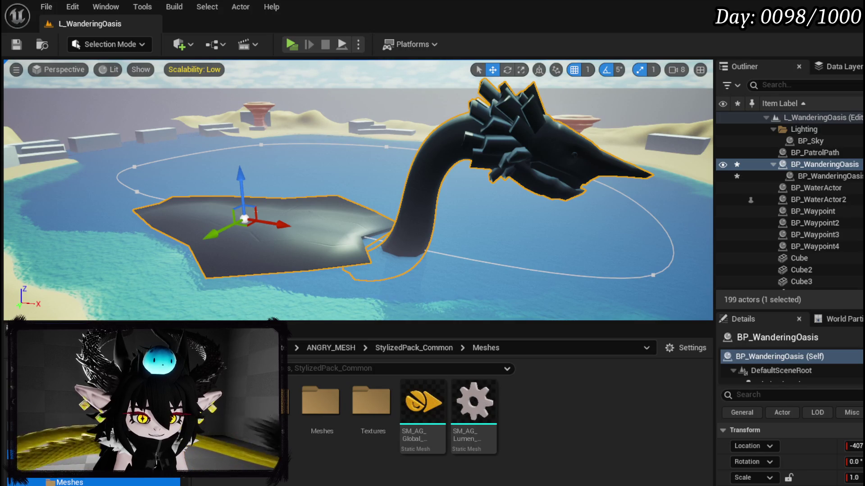
pyautogui.scroll(-2, 90, 451)
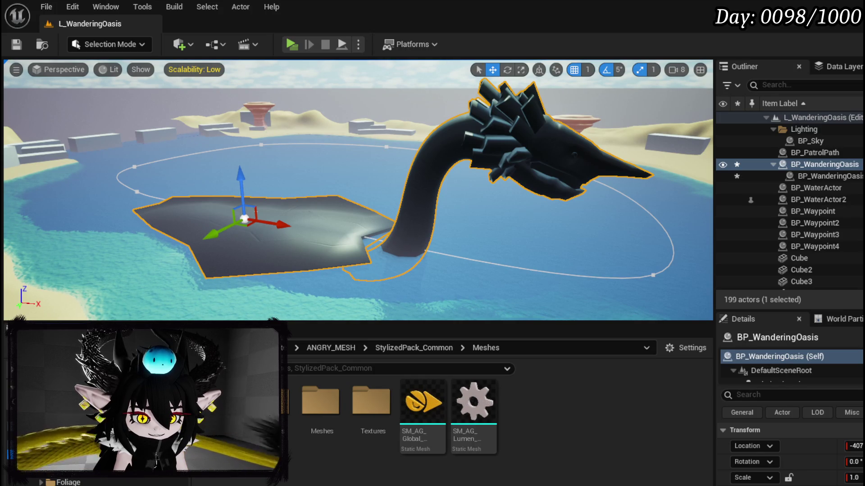
pyautogui.click(68, 481)
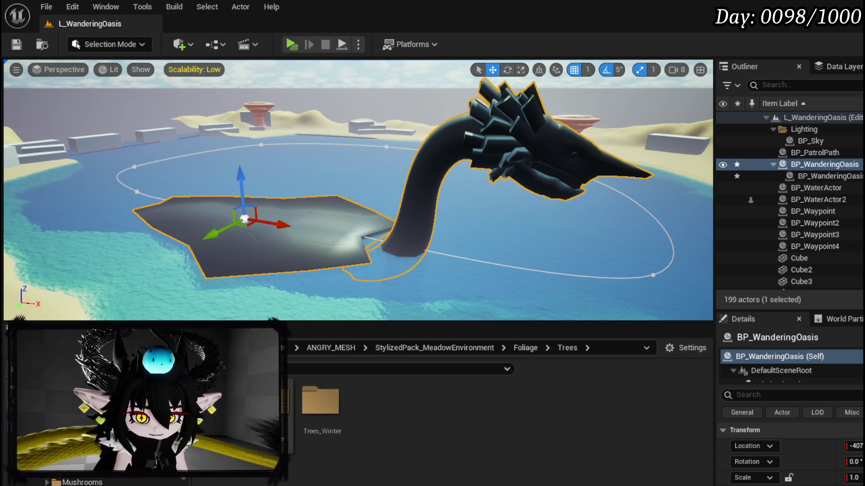
pyautogui.doubleClick(265, 401)
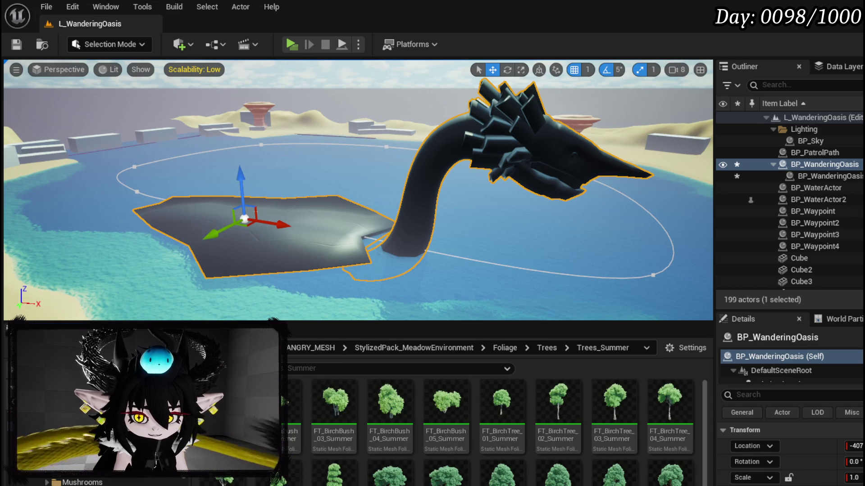
pyautogui.scroll(-1, 495, 432)
pyautogui.scroll(1, 496, 432)
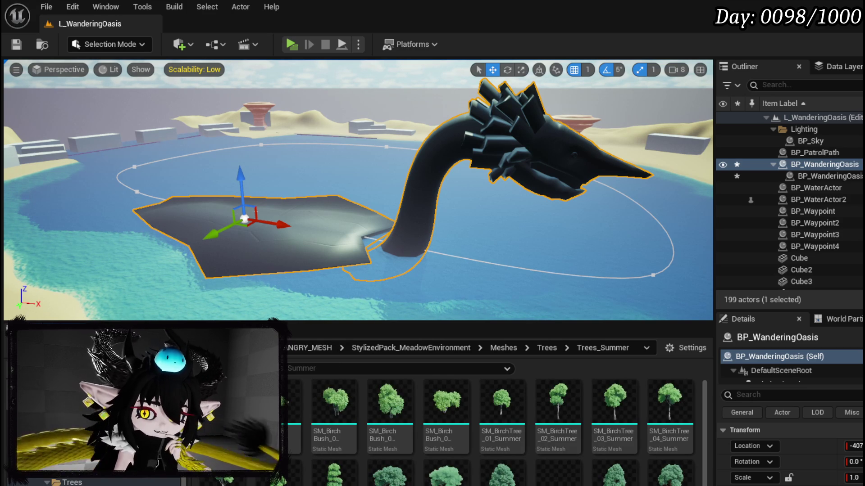
# Place SM_OakTree_04_Summer in the oasis level, playtest around it, then delete it.
pyautogui.click(268, 237)
pyautogui.press('f')
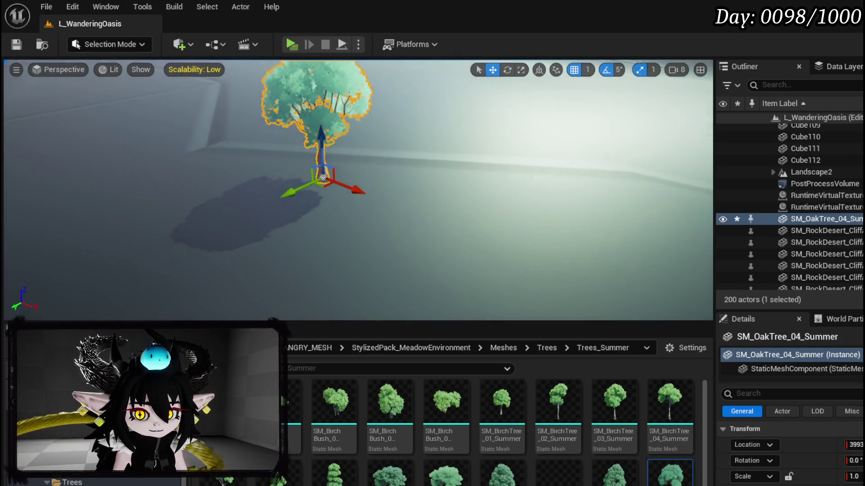
pyautogui.scroll(5, 292, 196)
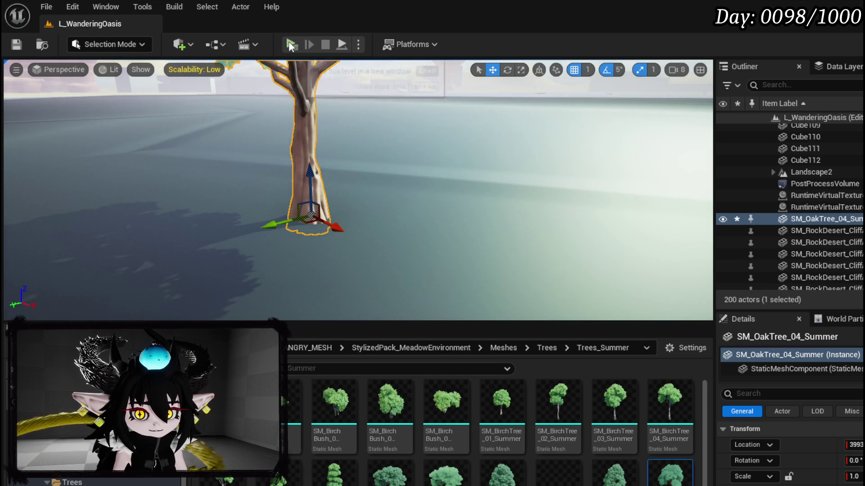
pyautogui.hotkey('alt', 'p')
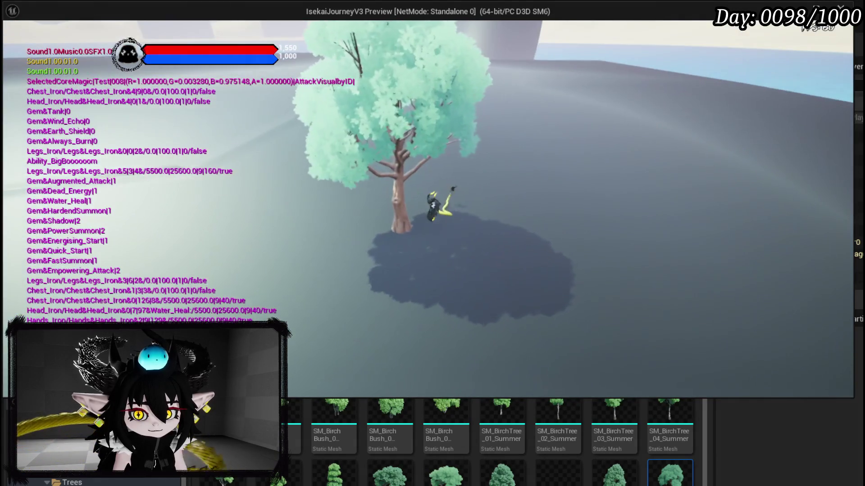
pyautogui.press('Escape')
pyautogui.press('f')
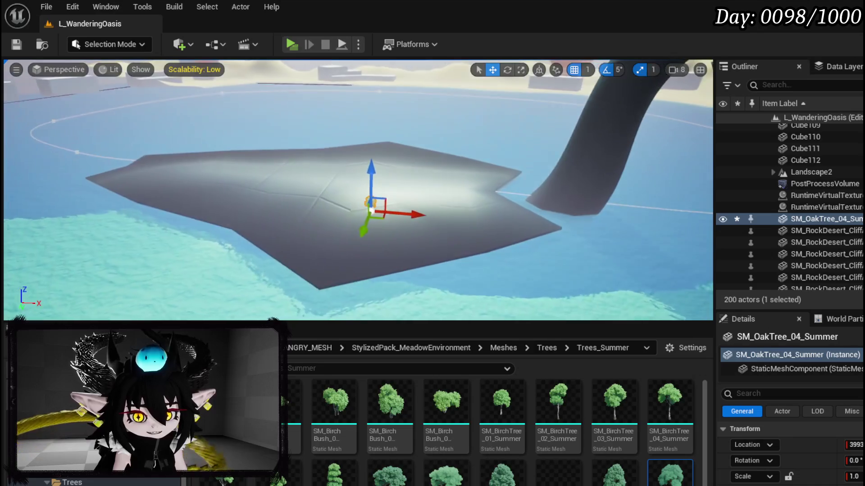
pyautogui.press('Delete')
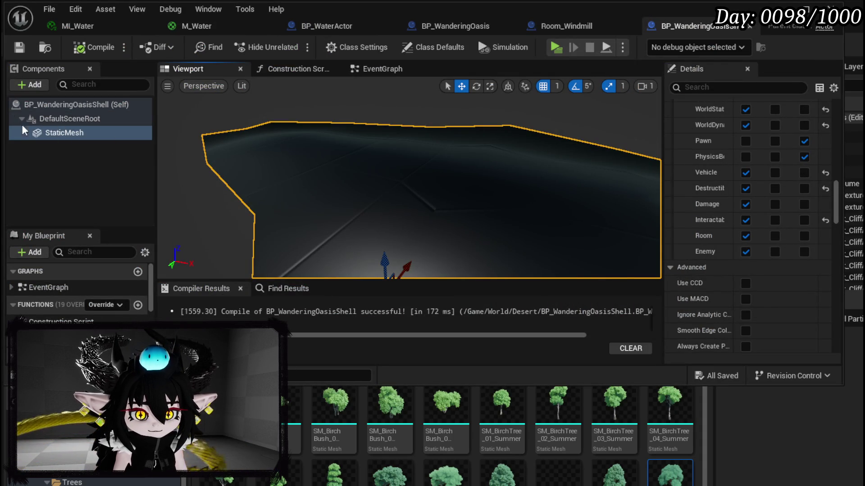
# Add the oak tree as a mesh component to the shell, removing an accidental skeletal mesh component.
pyautogui.click(35, 85)
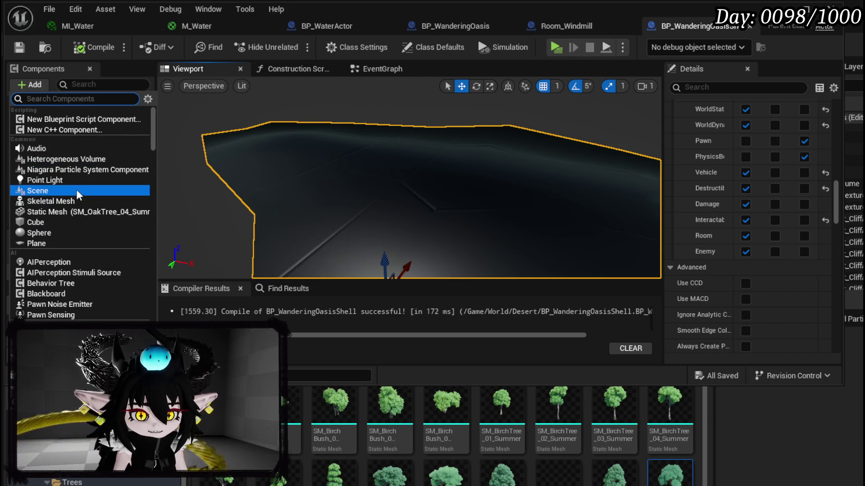
pyautogui.scroll(-5, 76, 180)
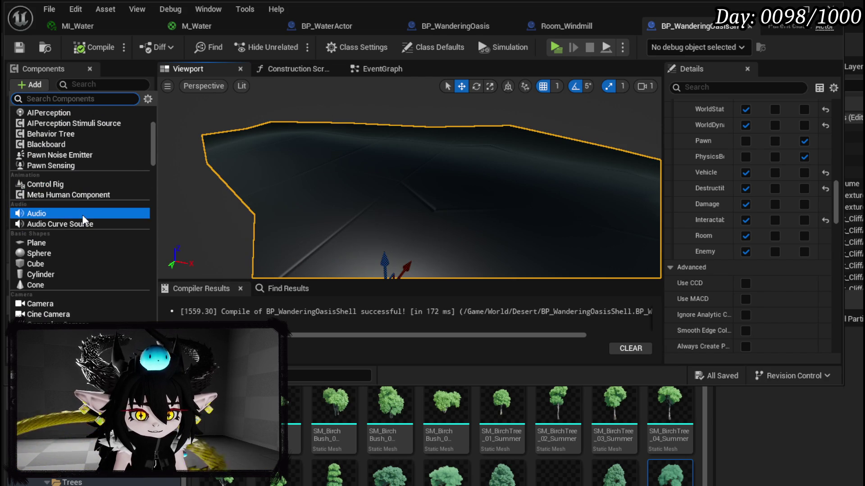
pyautogui.scroll(-3, 83, 219)
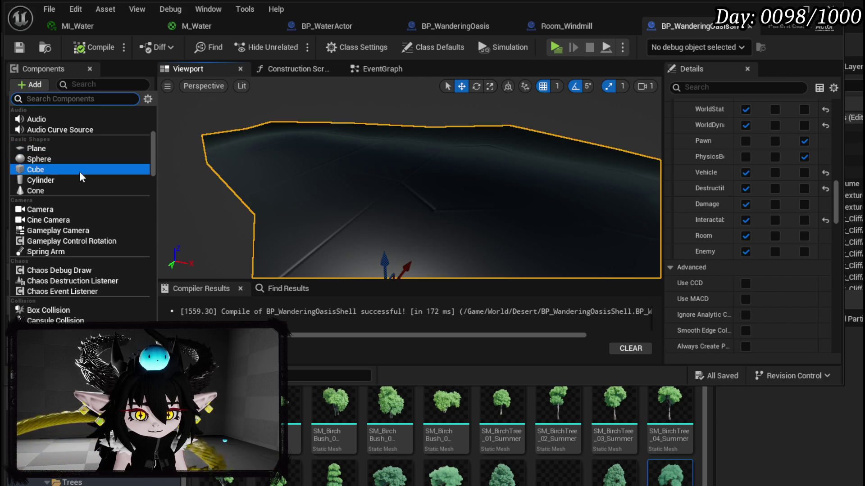
pyautogui.scroll(-3, 77, 217)
pyautogui.scroll(8, 78, 216)
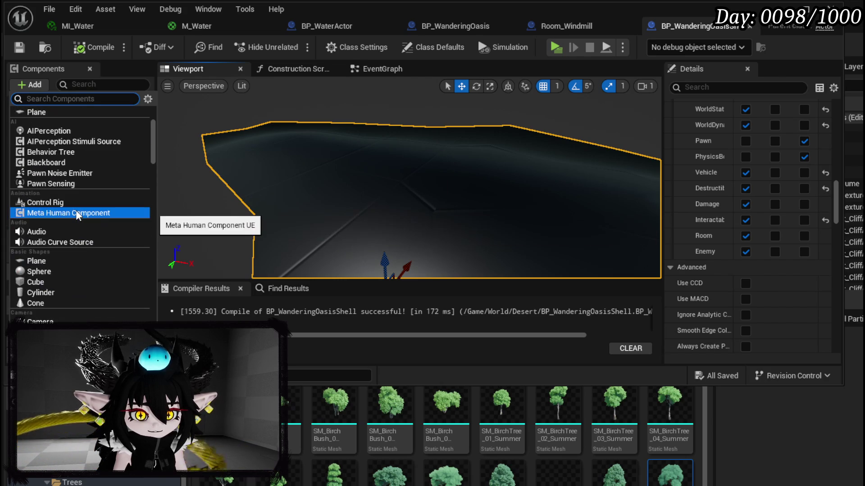
pyautogui.scroll(2, 77, 216)
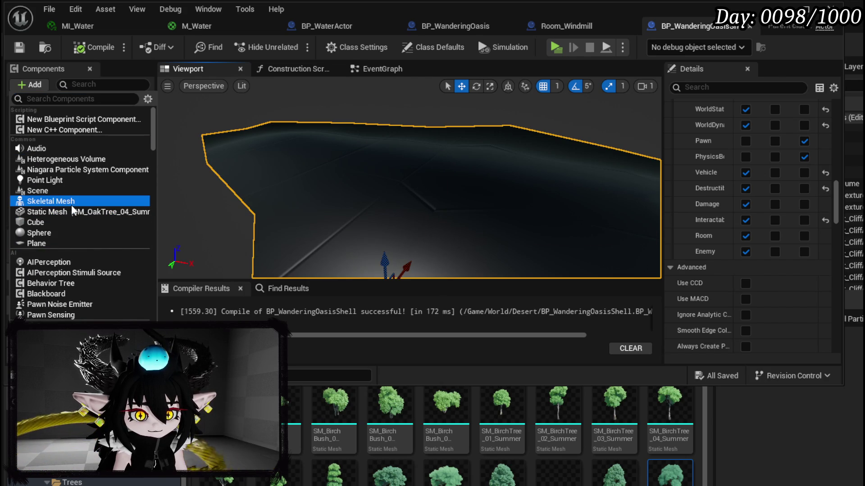
pyautogui.click(72, 206)
pyautogui.click(41, 138)
pyautogui.click(45, 147)
pyautogui.press('Delete')
pyautogui.click(30, 84)
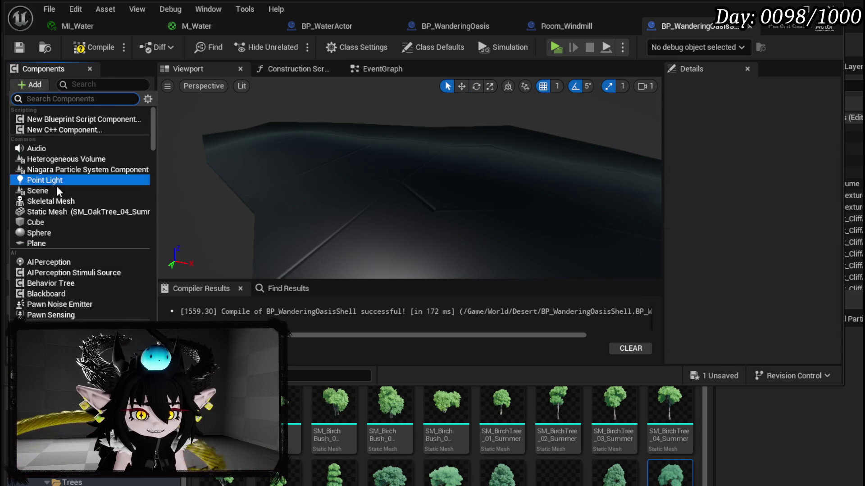
pyautogui.click(58, 212)
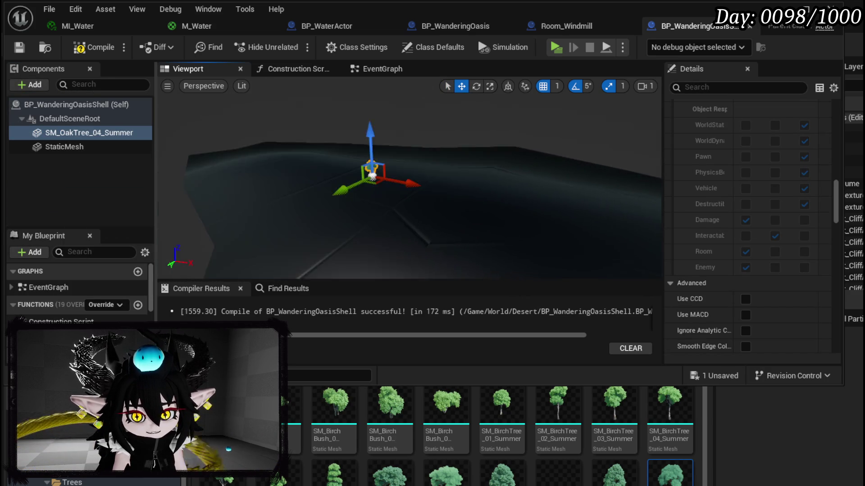
# Move the oak tree 1024 units sideways on the shell, save, compile and return to the level.
pyautogui.moveTo(239, 153); pyautogui.dragTo(168, 227)
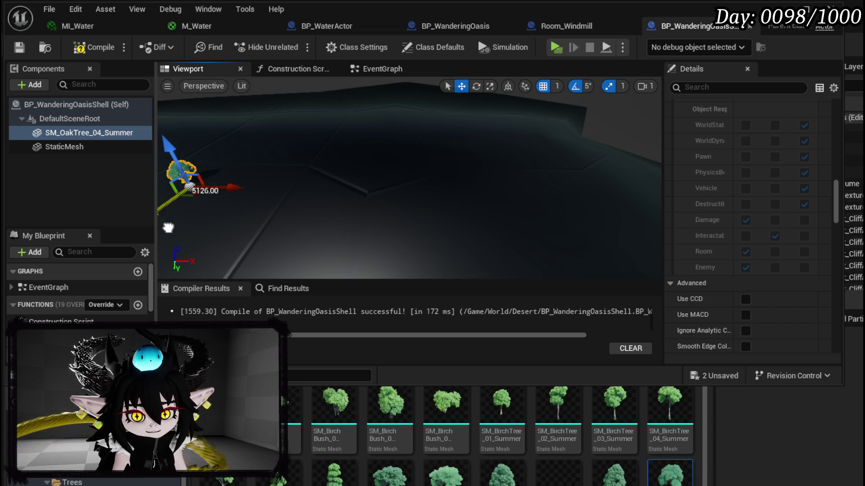
pyautogui.press('f')
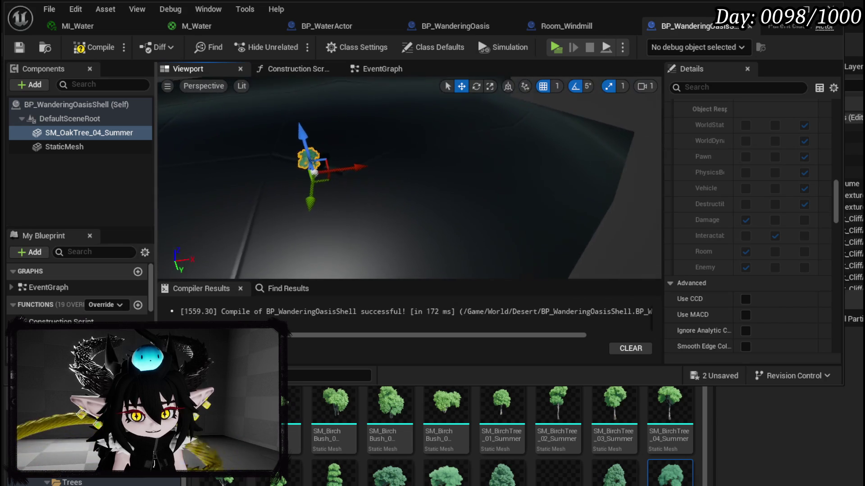
pyautogui.moveTo(331, 187); pyautogui.dragTo(343, 212)
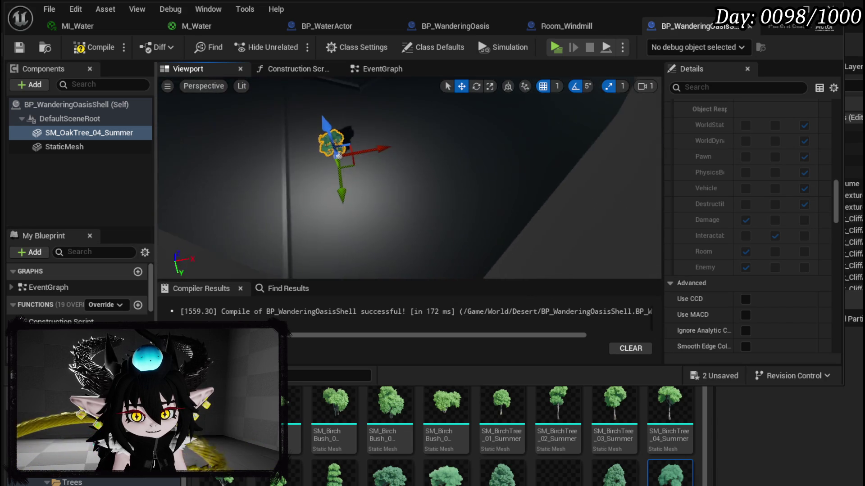
pyautogui.moveTo(400, 220)
pyautogui.mouseDown()
pyautogui.moveTo(505, 212)
pyautogui.moveTo(497, 203)
pyautogui.moveTo(419, 211)
pyautogui.mouseUp()
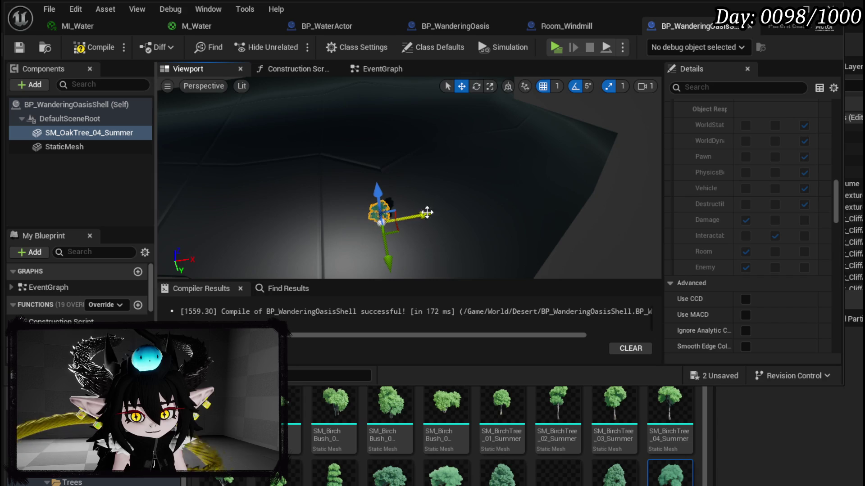
pyautogui.click(20, 48)
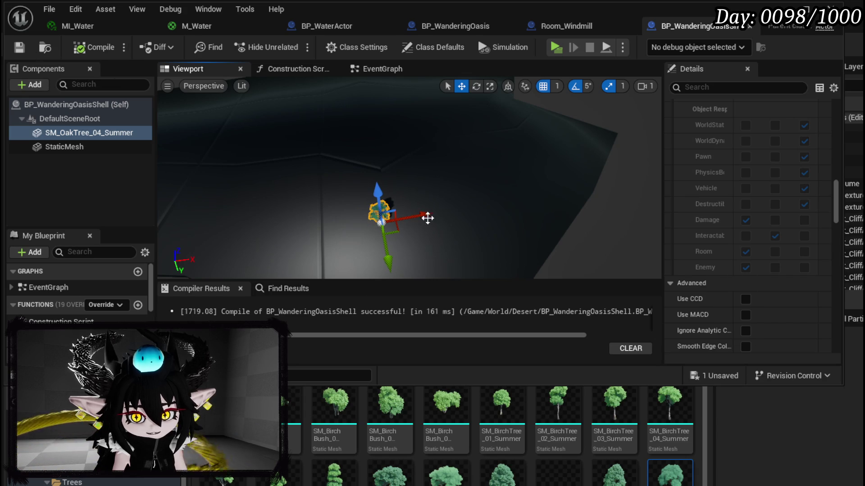
pyautogui.moveTo(470, 217); pyautogui.dragTo(467, 219)
pyautogui.click(81, 48)
pyautogui.click(781, 5)
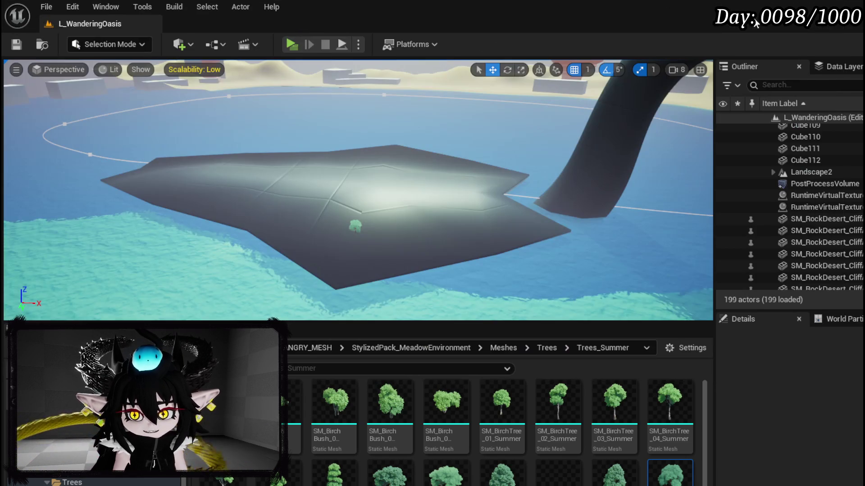
pyautogui.click(292, 43)
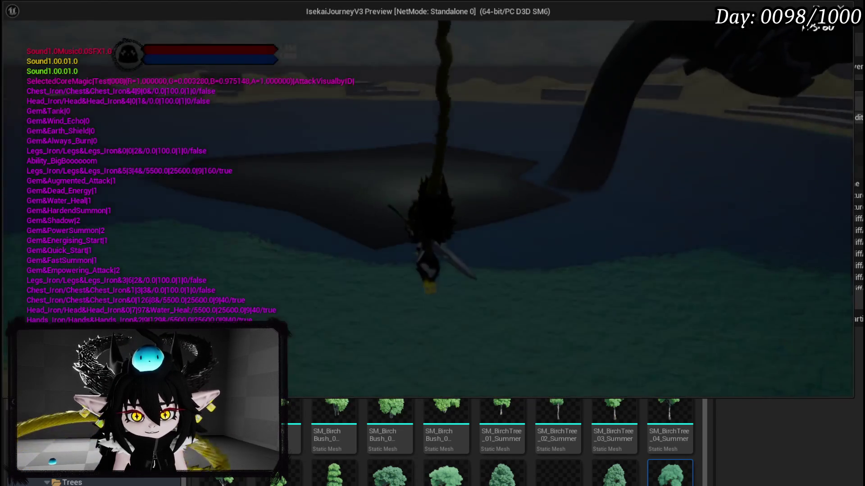
pyautogui.press('Escape')
pyautogui.click(294, 45)
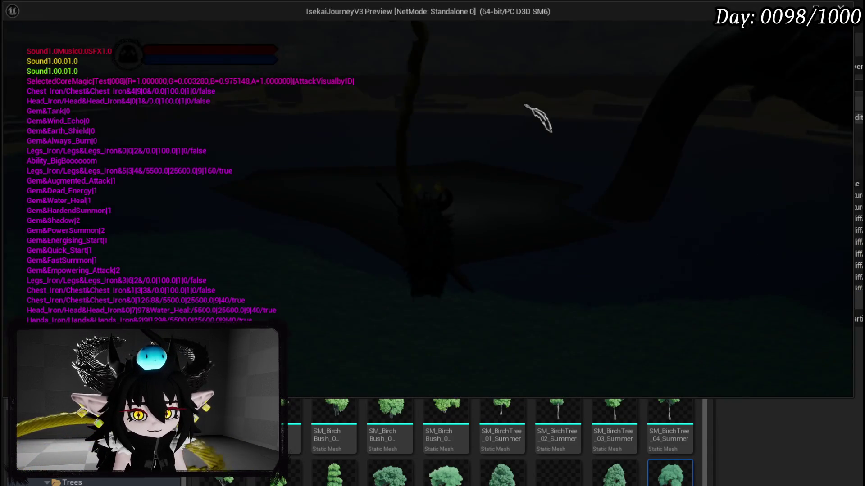
pyautogui.press('Escape')
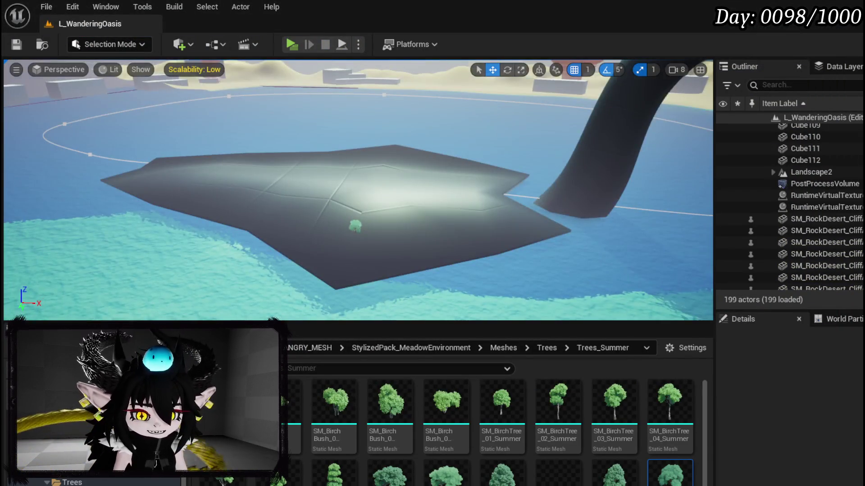
pyautogui.scroll(10, 382, 76)
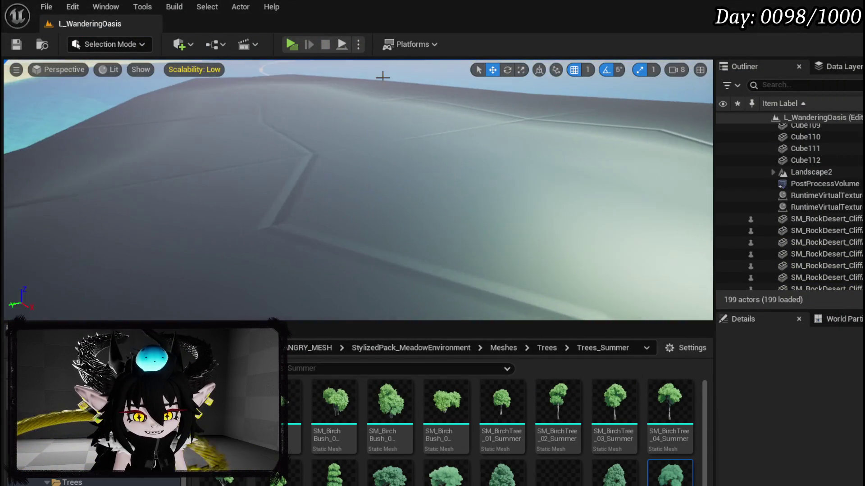
pyautogui.click(291, 46)
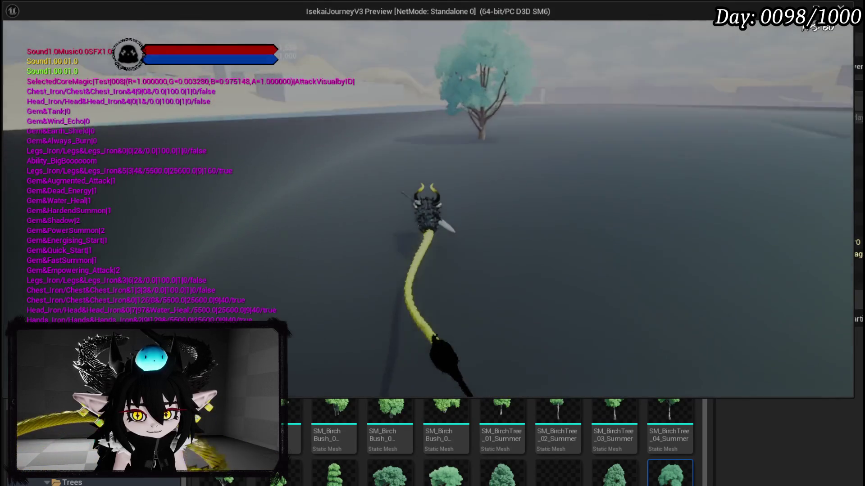
pyautogui.press('w')
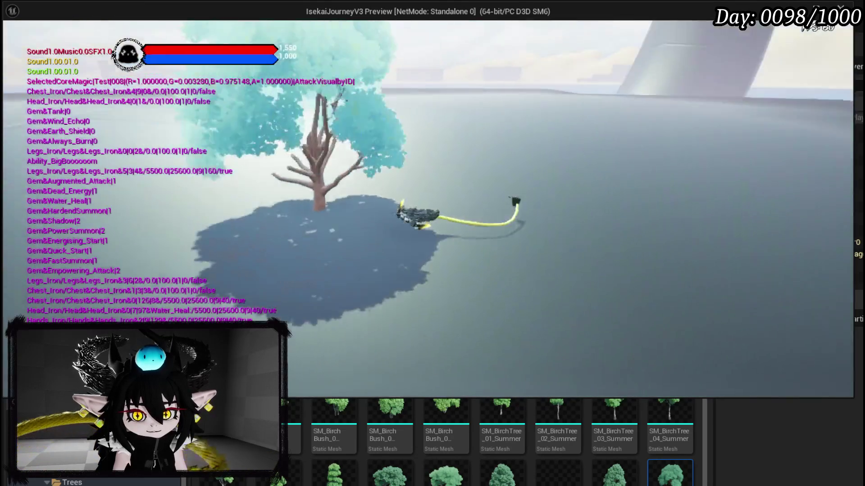
pyautogui.press('w')
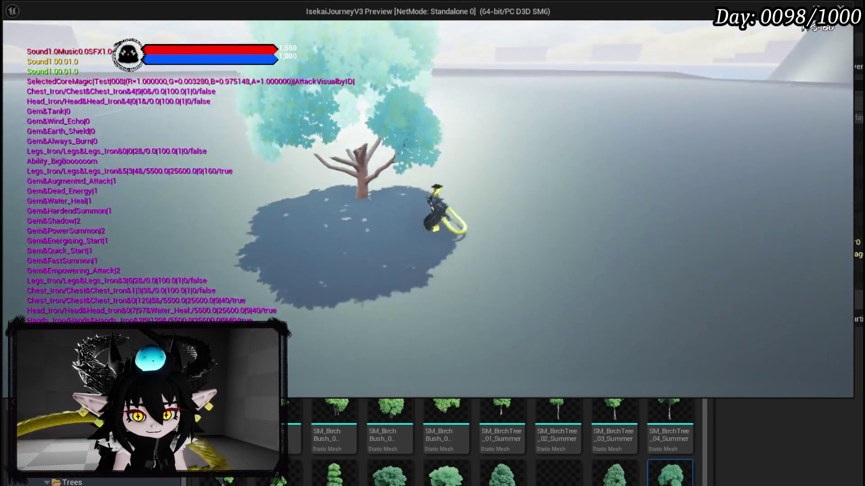
pyautogui.press('w')
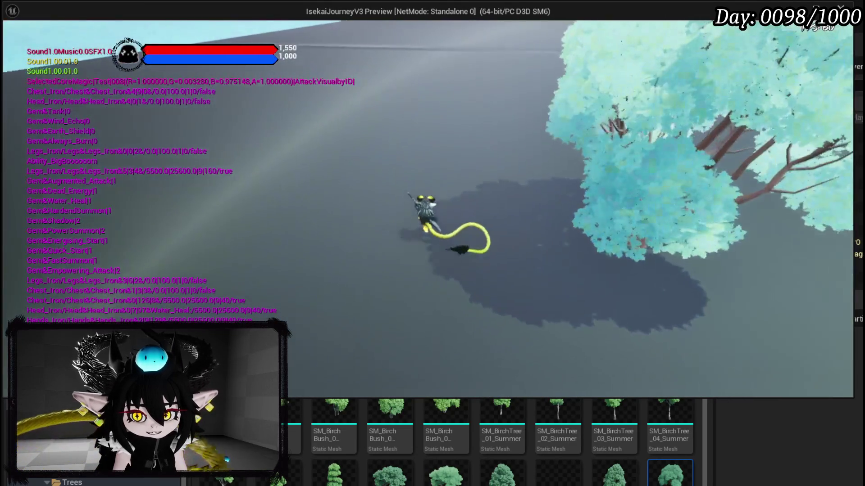
pyautogui.press('w')
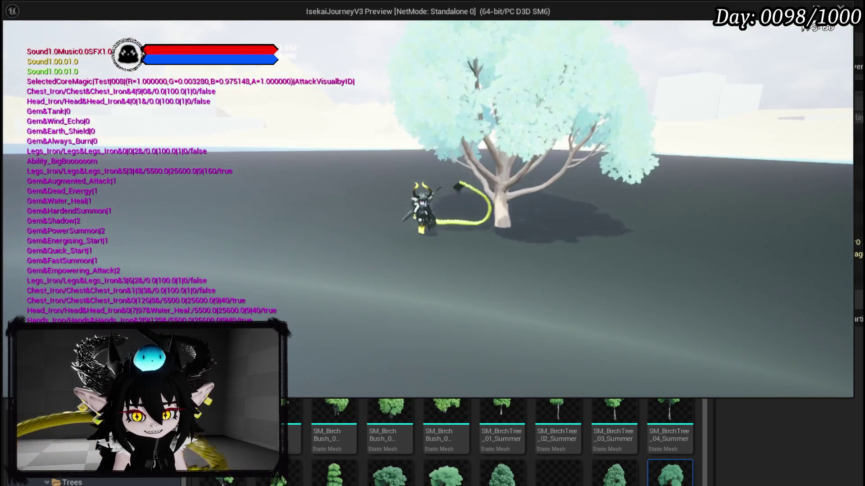
pyautogui.press('w')
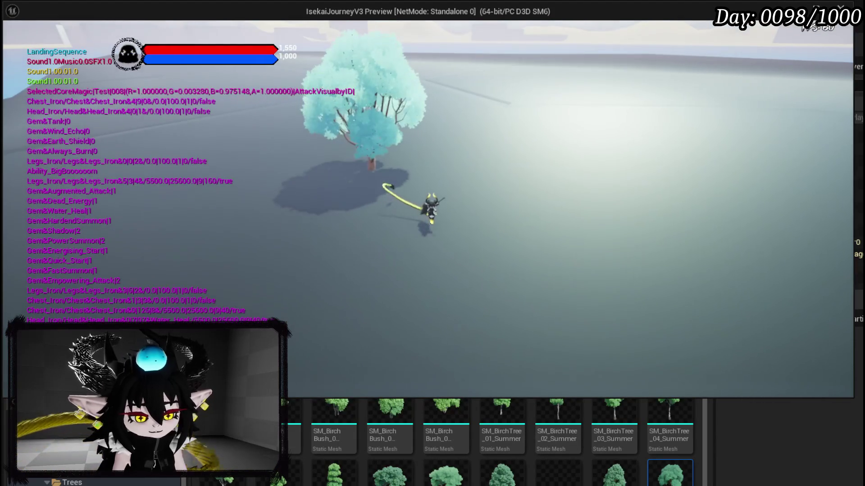
pyautogui.press('Escape')
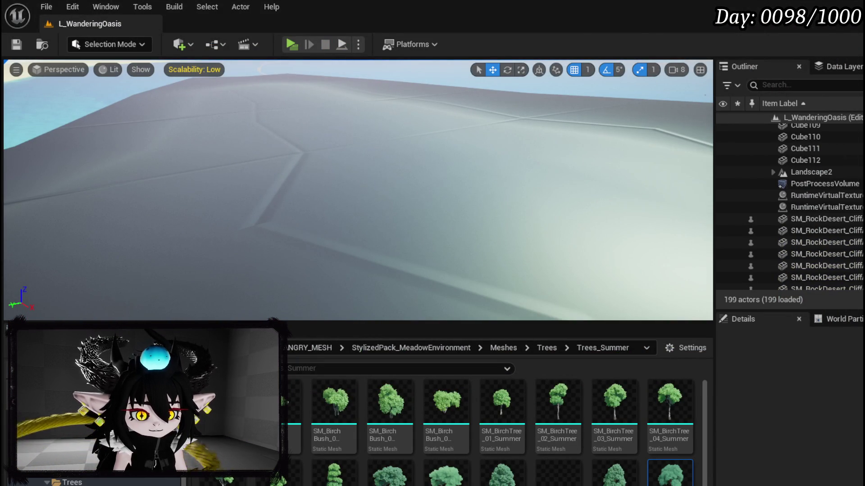
# Review the shell StaticMesh component's Collision Presets and compile BP_WanderingOasisShell.
pyautogui.hotkey('alt', 'Tab')
pyautogui.click(515, 184)
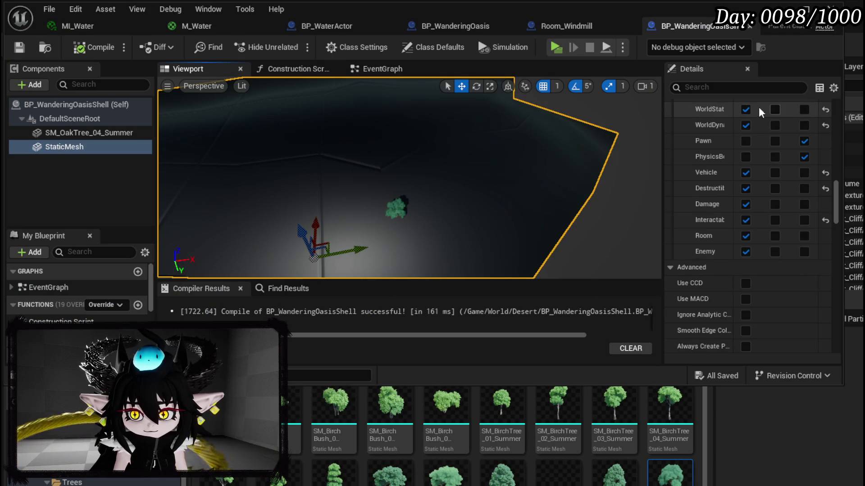
pyautogui.scroll(5, 761, 117)
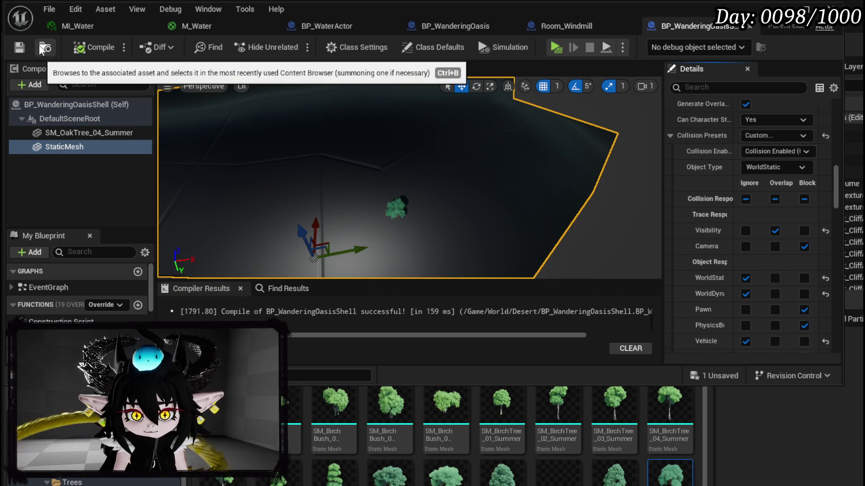
pyautogui.click(19, 48)
# Check the oak tree's 2.0 scale, return to the level and launch a standalone preview.
pyautogui.click(392, 208)
pyautogui.scroll(10, 810, 160)
pyautogui.scroll(8, 810, 160)
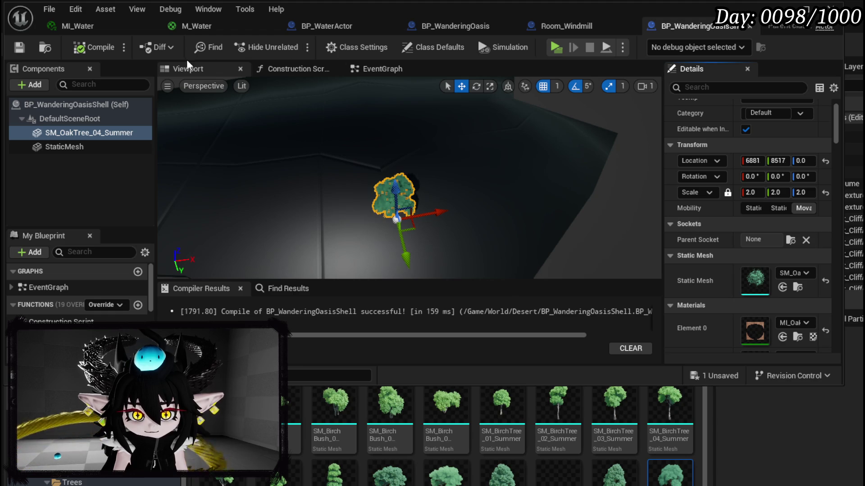
pyautogui.click(794, 8)
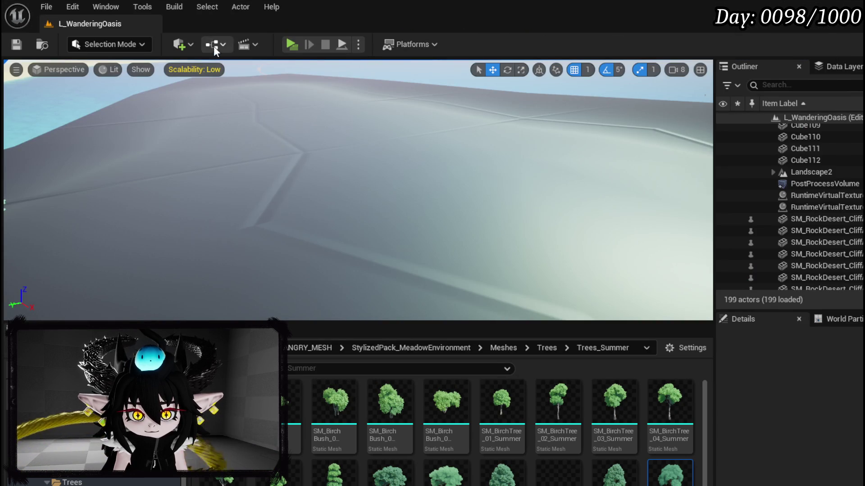
pyautogui.click(289, 44)
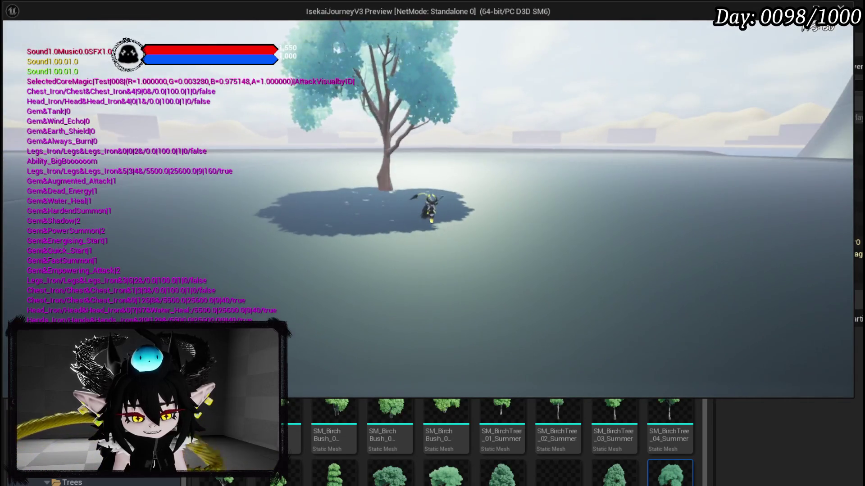
pyautogui.press('Escape')
pyautogui.press('f')
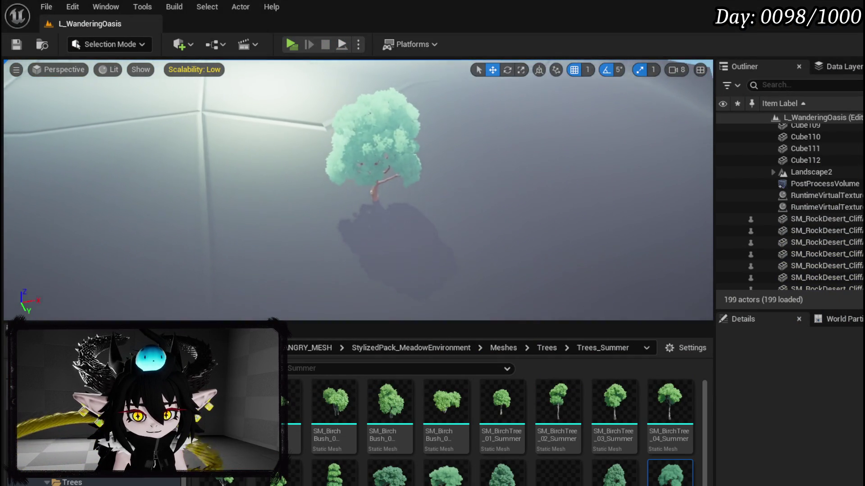
# Orbit the level view around the platform to show the shoreline with the tree on the left.
pyautogui.scroll(-8, 310, 138)
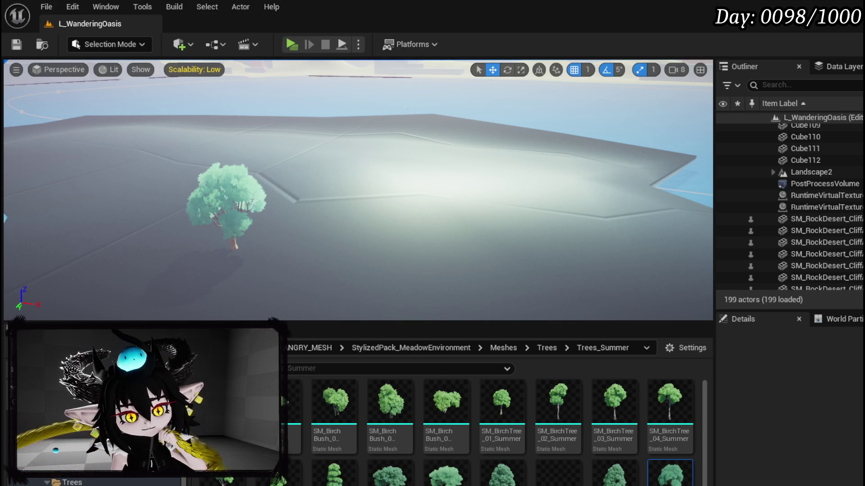
pyautogui.scroll(2, 89, 484)
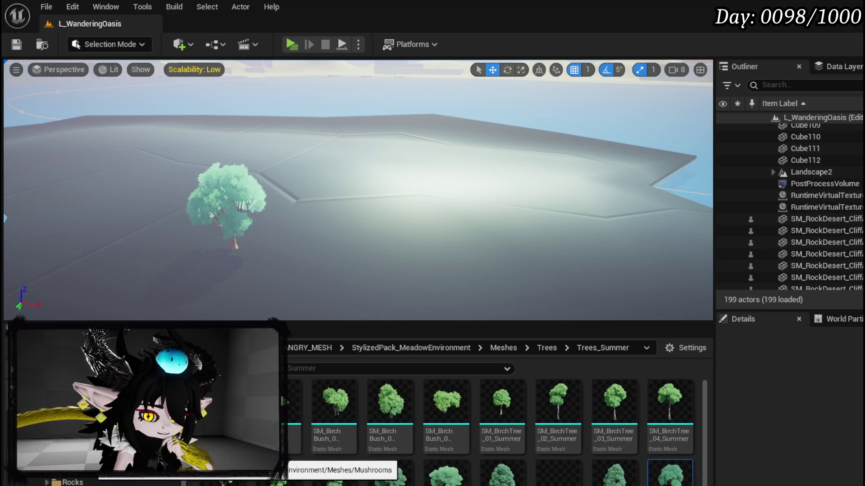
pyautogui.scroll(1, 68, 468)
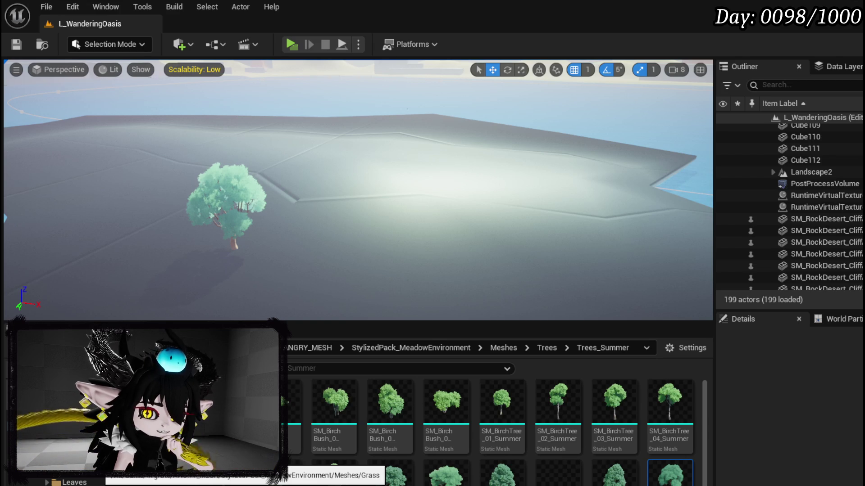
pyautogui.scroll(2, 68, 469)
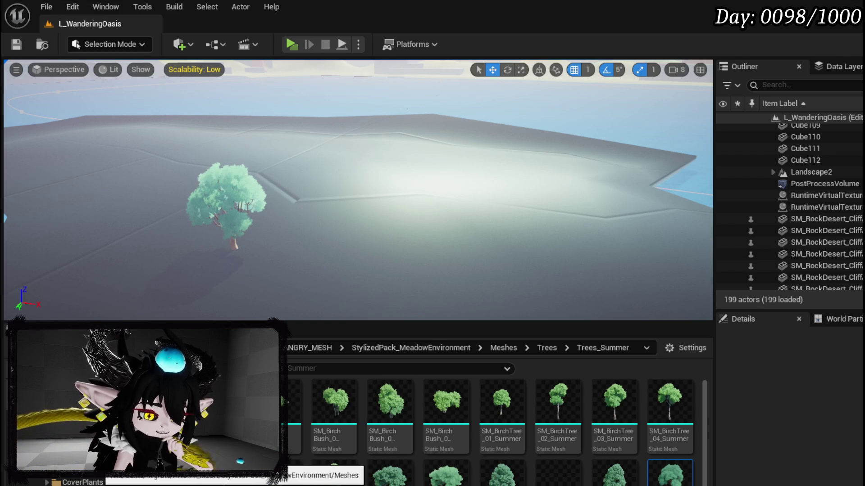
pyautogui.scroll(1, 67, 469)
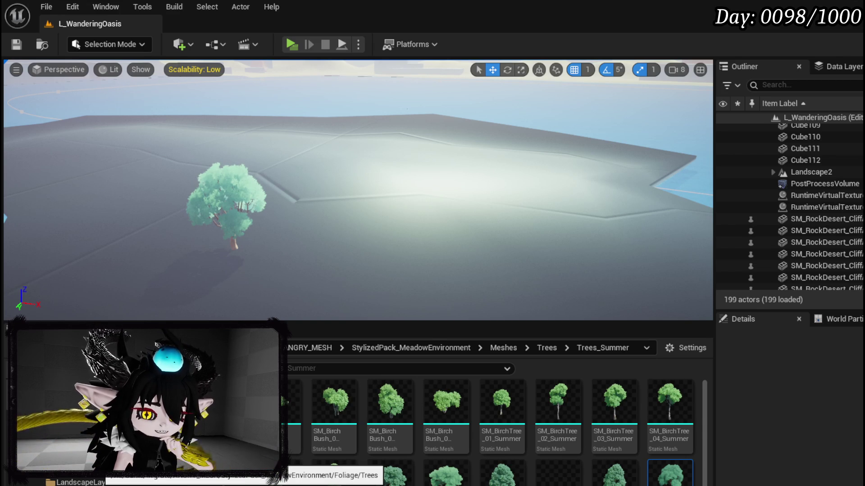
pyautogui.moveTo(284, 138); pyautogui.dragTo(216, 139)
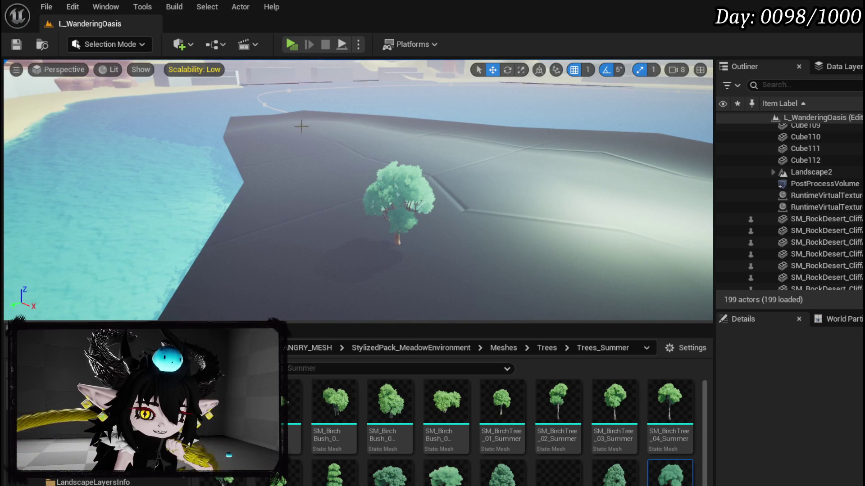
pyautogui.moveTo(216, 172); pyautogui.dragTo(279, 172)
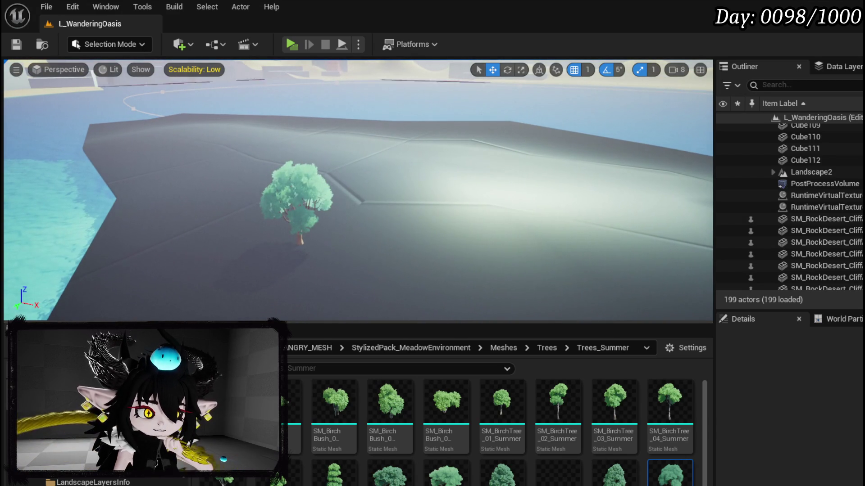
pyautogui.moveTo(279, 172)
pyautogui.mouseDown()
pyautogui.moveTo(252, 189)
pyautogui.moveTo(289, 167)
pyautogui.mouseUp()
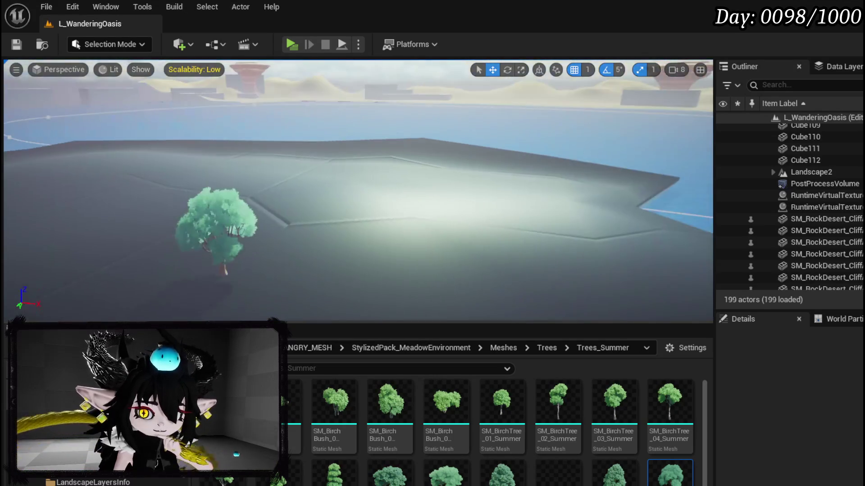
pyautogui.moveTo(276, 128)
pyautogui.mouseDown()
pyautogui.moveTo(243, 129)
pyautogui.moveTo(276, 128)
pyautogui.mouseUp()
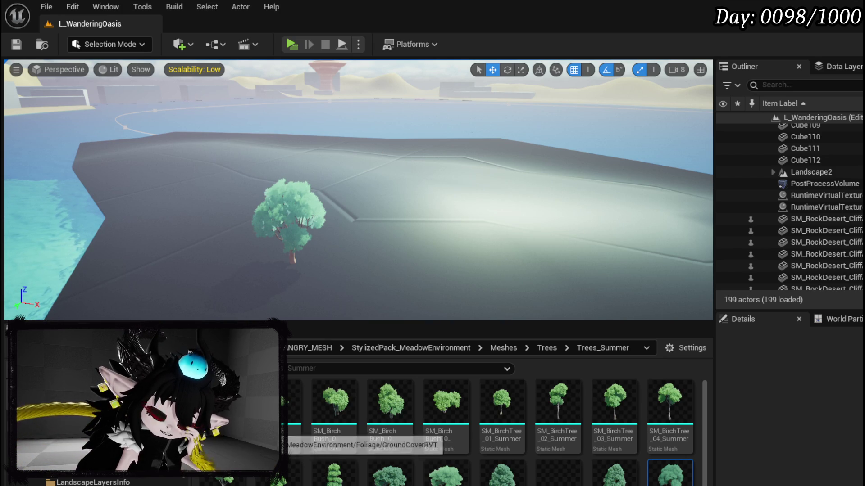
# Settle on a closer, flatter view of the platform and switch to the BP_WanderingOasisShell editor.
pyautogui.scroll(3, 135, 450)
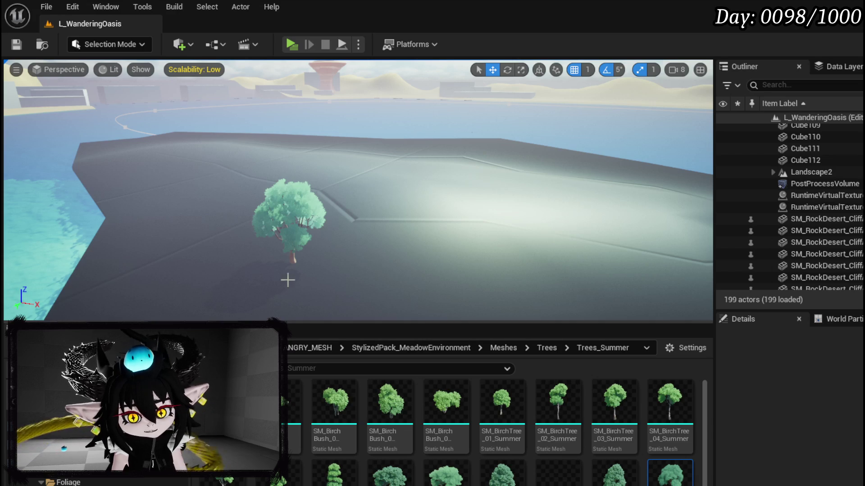
pyautogui.scroll(-5, 285, 280)
pyautogui.scroll(-1, 299, 270)
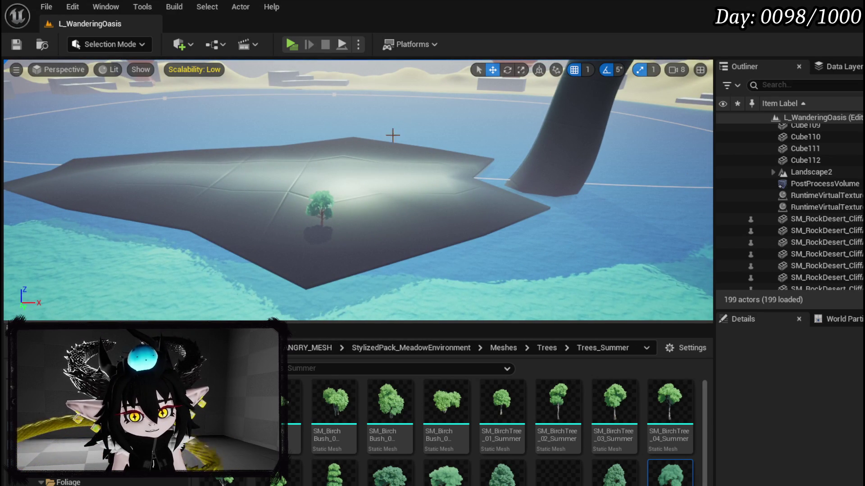
pyautogui.moveTo(174, 148); pyautogui.dragTo(166, 126)
pyautogui.moveTo(243, 223); pyautogui.dragTo(243, 222)
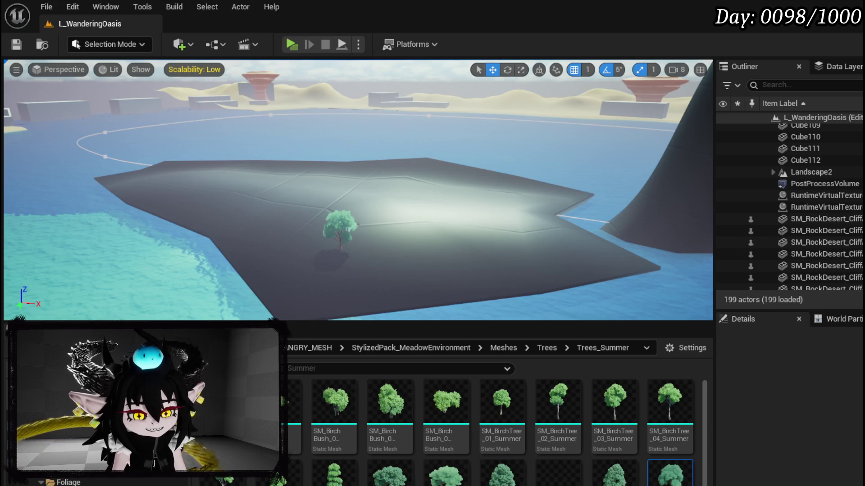
pyautogui.hotkey('ctrl', 'e')
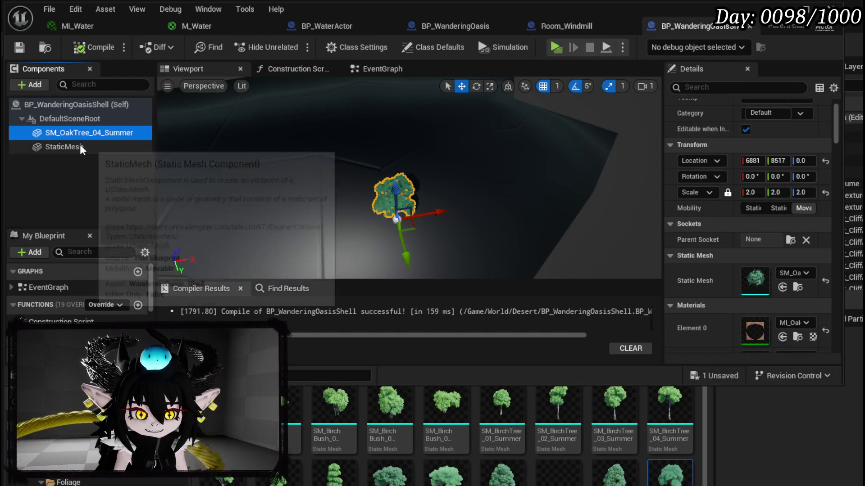
# Duplicate the oak component, move the copy along X and give it a different oak mesh.
pyautogui.click(44, 201)
pyautogui.click(62, 133)
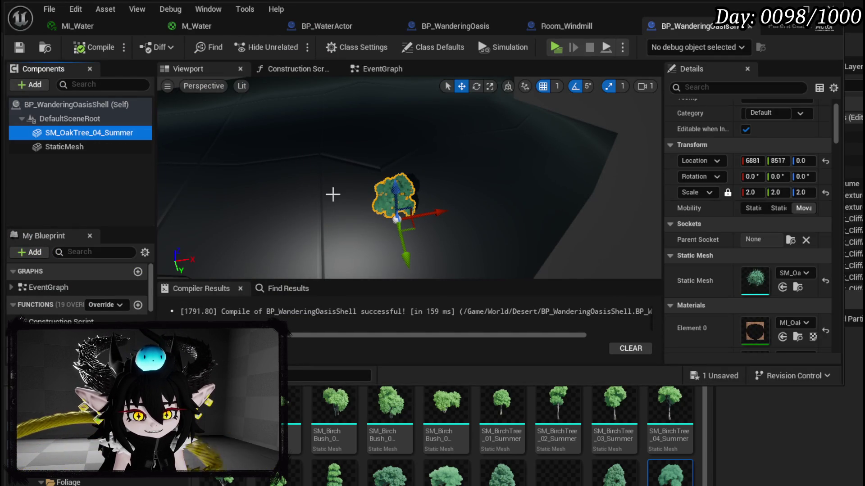
pyautogui.hotkey('ctrl', 'd')
pyautogui.moveTo(439, 214); pyautogui.dragTo(496, 205)
pyautogui.click(614, 473)
pyautogui.moveTo(614, 473); pyautogui.dragTo(761, 293)
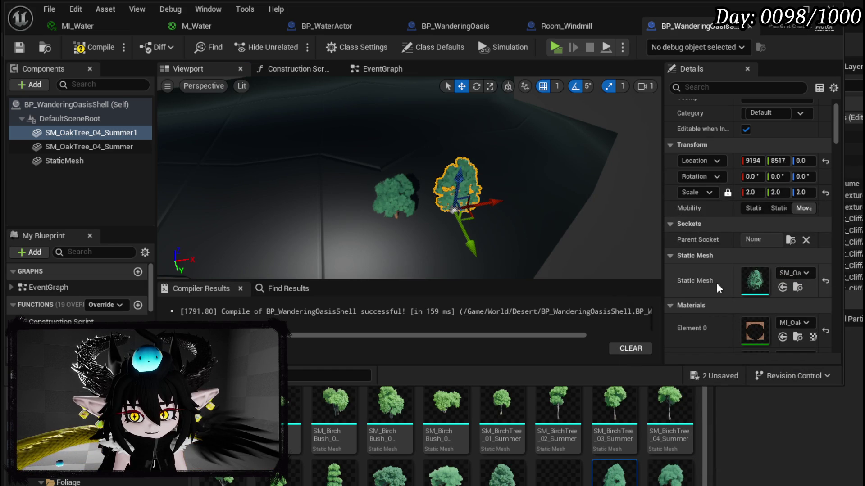
pyautogui.moveTo(464, 234); pyautogui.dragTo(465, 235)
# Make another oak copy with a larger tree mesh, place it between the others, and compile.
pyautogui.click(473, 250)
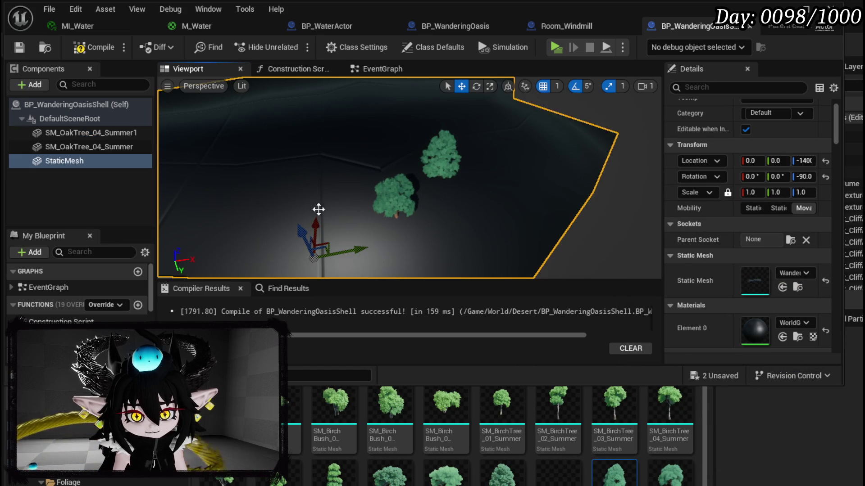
pyautogui.click(392, 198)
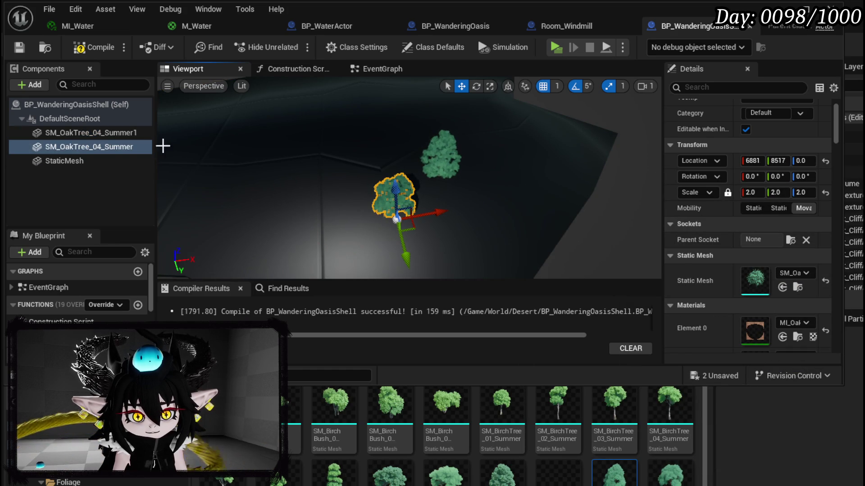
pyautogui.click(119, 148)
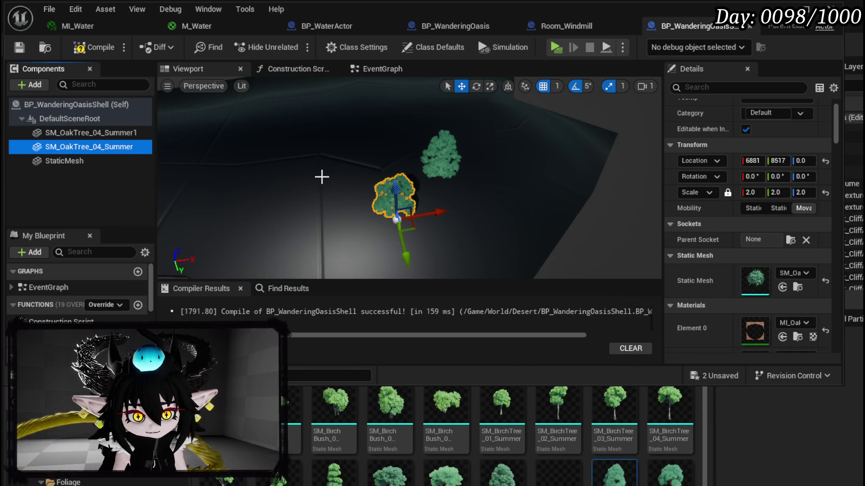
pyautogui.hotkey('ctrl', 'd')
pyautogui.moveTo(502, 473)
pyautogui.mouseDown()
pyautogui.moveTo(793, 274)
pyautogui.moveTo(771, 282)
pyautogui.mouseUp()
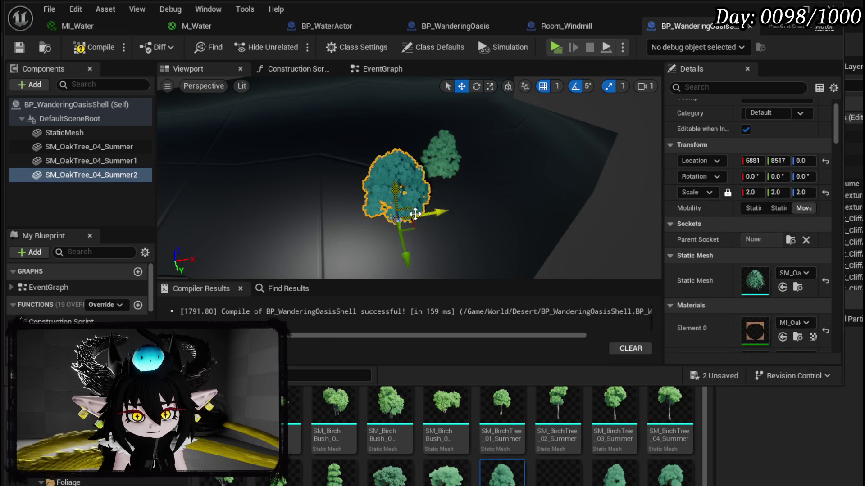
pyautogui.moveTo(427, 215)
pyautogui.mouseDown()
pyautogui.moveTo(476, 212)
pyautogui.moveTo(438, 247)
pyautogui.mouseUp()
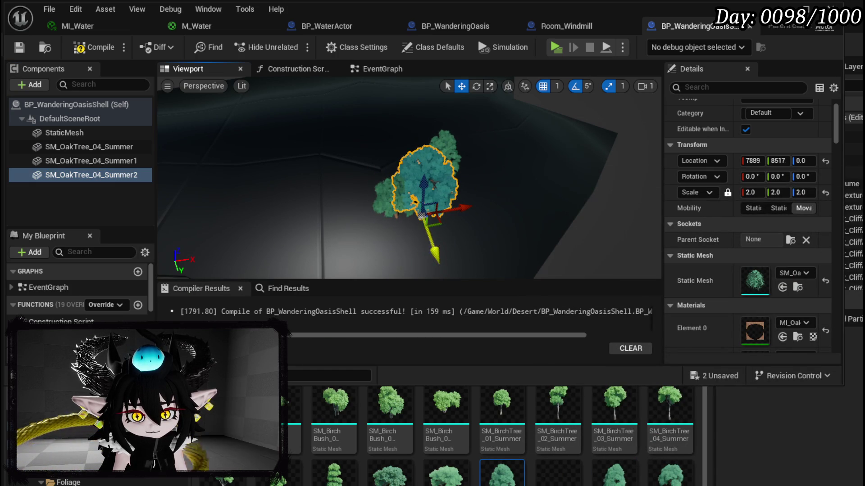
pyautogui.click(555, 206)
pyautogui.moveTo(556, 206); pyautogui.dragTo(361, 225)
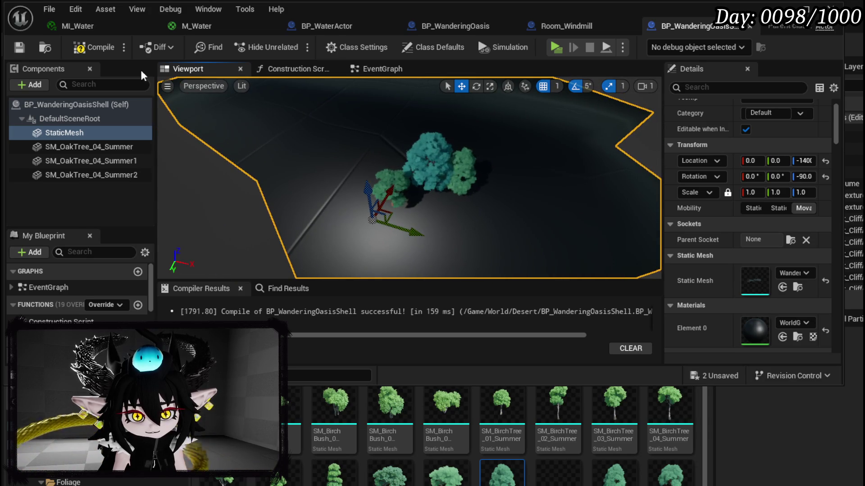
pyautogui.click(89, 48)
pyautogui.click(18, 47)
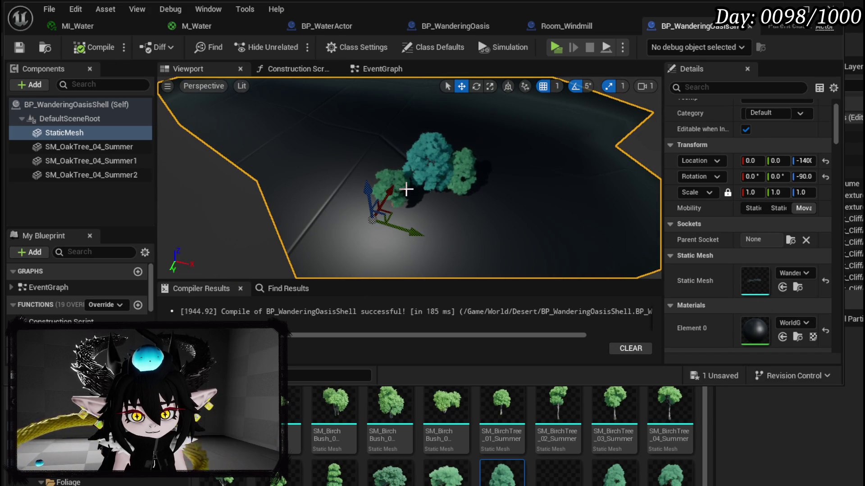
# Duplicate the three oaks, move the copies right and rotate them about 40 degrees.
pyautogui.click(93, 147)
pyautogui.keyDown('ctrl'); pyautogui.click(93, 160); pyautogui.keyUp('ctrl')
pyautogui.keyDown('ctrl'); pyautogui.click(91, 175); pyautogui.keyUp('ctrl')
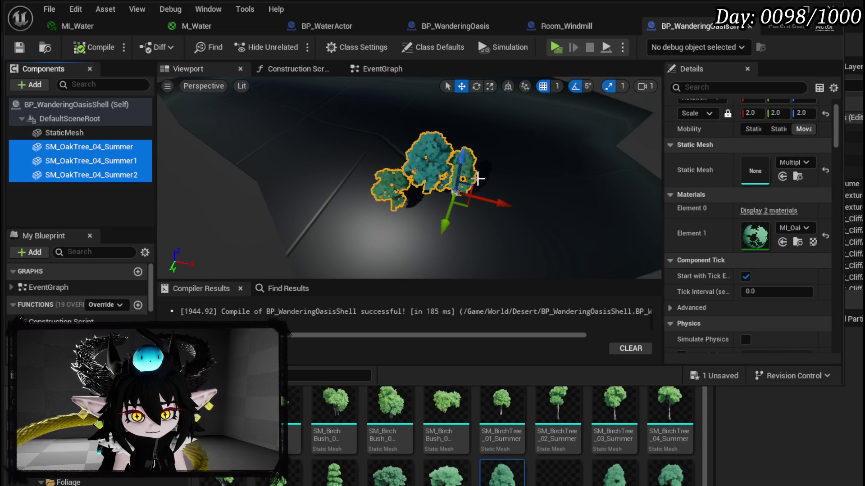
pyautogui.hotkey('ctrl', 'd')
pyautogui.moveTo(471, 200); pyautogui.dragTo(518, 211)
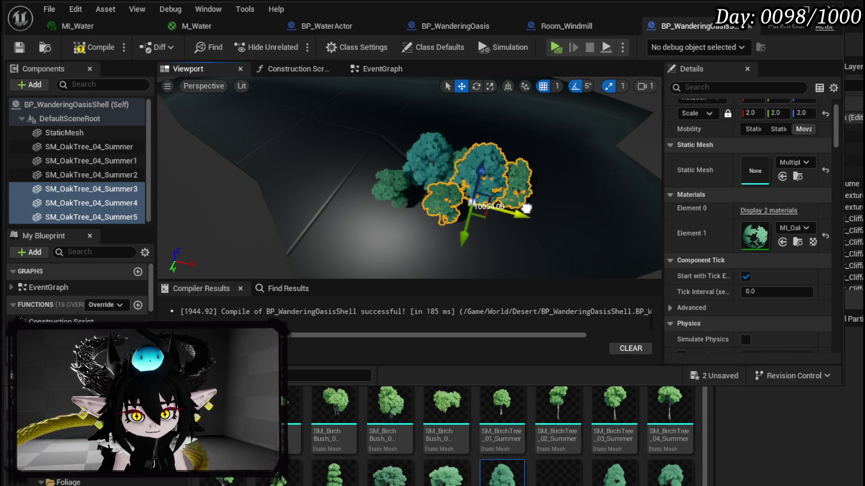
pyautogui.press('e')
pyautogui.moveTo(521, 248)
pyautogui.mouseDown()
pyautogui.moveTo(526, 257)
pyautogui.moveTo(575, 251)
pyautogui.mouseUp()
pyautogui.press('w')
pyautogui.moveTo(438, 187); pyautogui.dragTo(478, 203)
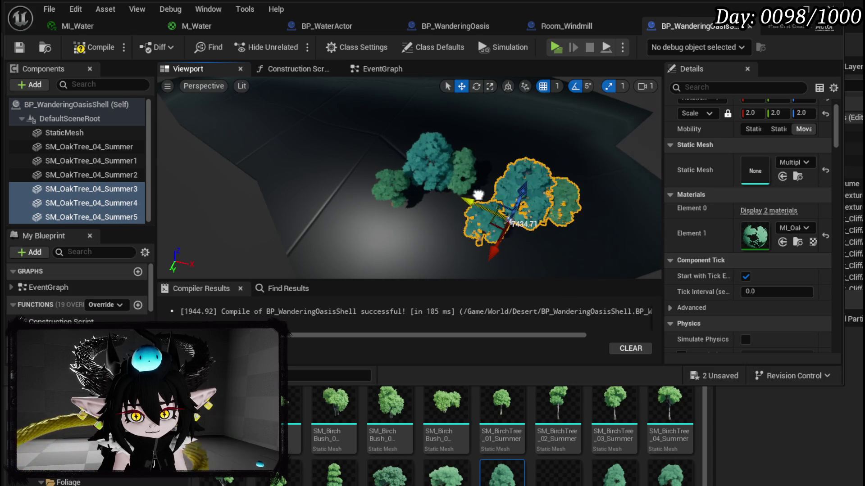
pyautogui.click(315, 203)
pyautogui.moveTo(315, 203); pyautogui.dragTo(425, 174)
# Duplicate all six oak trees and move the copies down-left of the cluster.
pyautogui.click(459, 149)
pyautogui.click(494, 153)
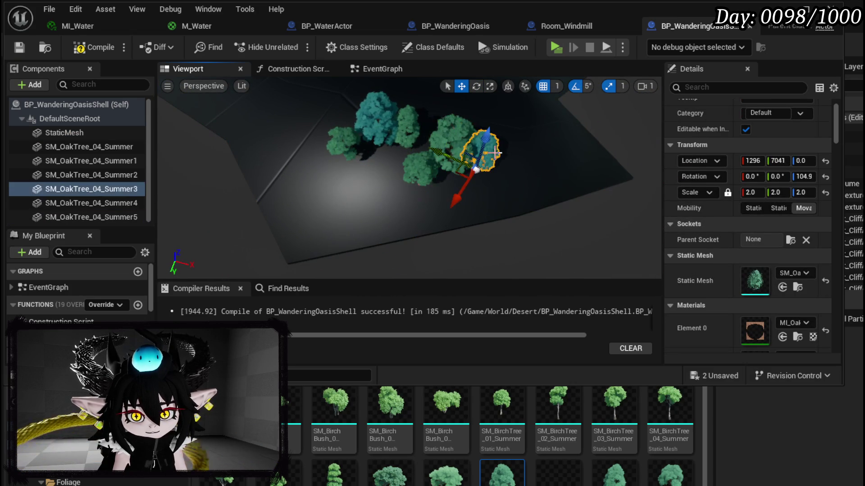
pyautogui.click(456, 131)
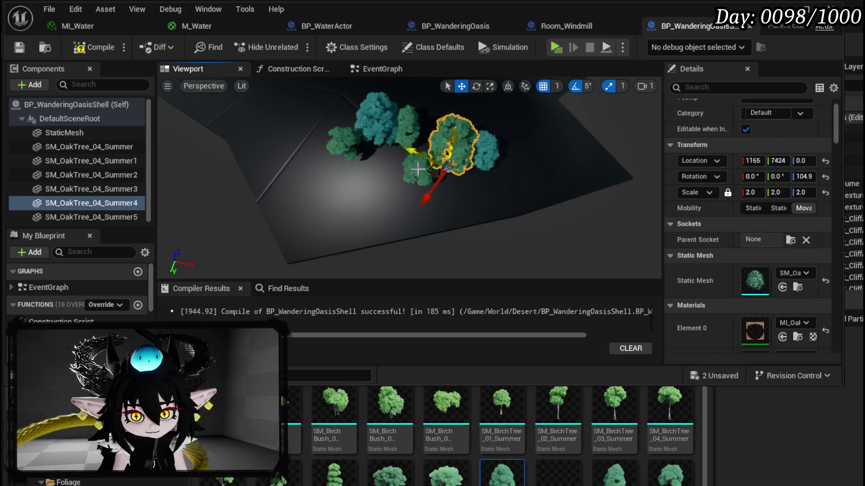
pyautogui.click(130, 217)
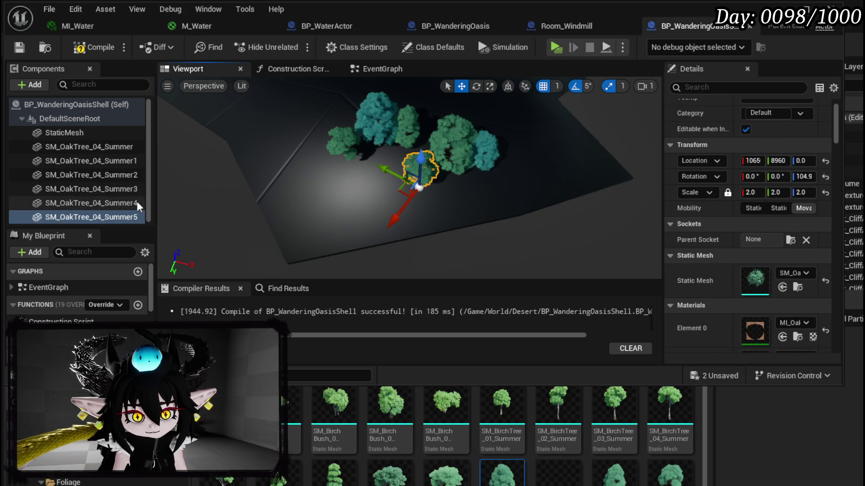
pyautogui.click(102, 147)
pyautogui.keyDown('shift'); pyautogui.click(106, 216); pyautogui.keyUp('shift')
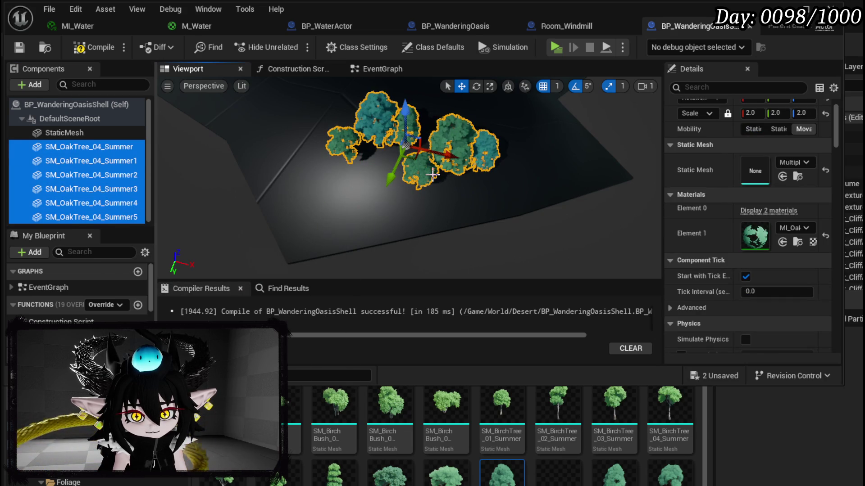
pyautogui.hotkey('ctrl', 'd')
pyautogui.moveTo(363, 173); pyautogui.dragTo(318, 208)
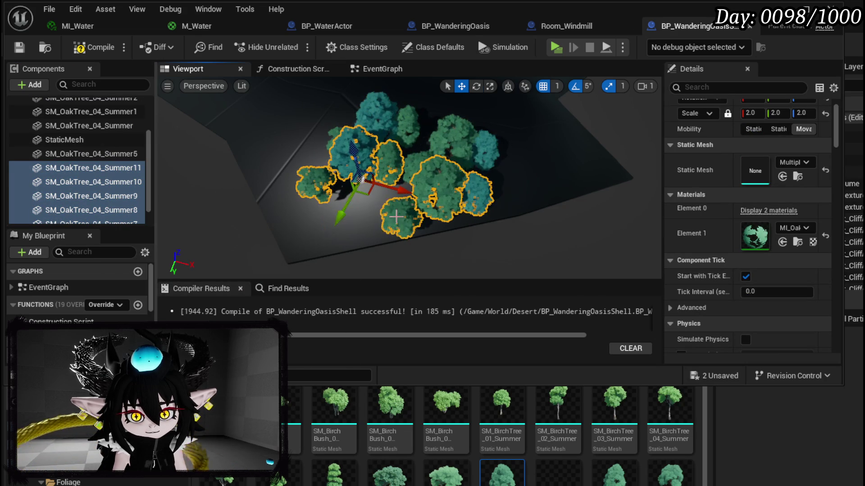
# Rotate the copied trees about 30 degrees and tuck SM_OakTree_04_Summer10 and Summer8 into the cluster.
pyautogui.press('e')
pyautogui.moveTo(396, 217); pyautogui.dragTo(416, 218)
pyautogui.click(416, 218)
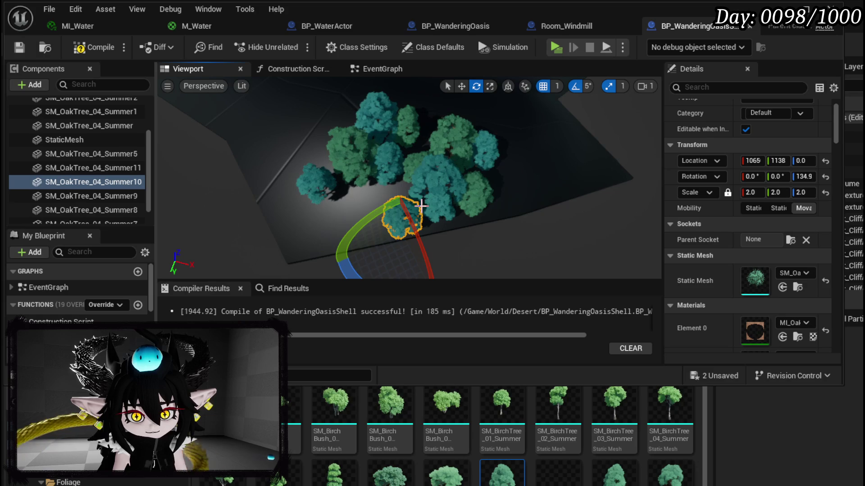
pyautogui.click(456, 179)
pyautogui.press('w')
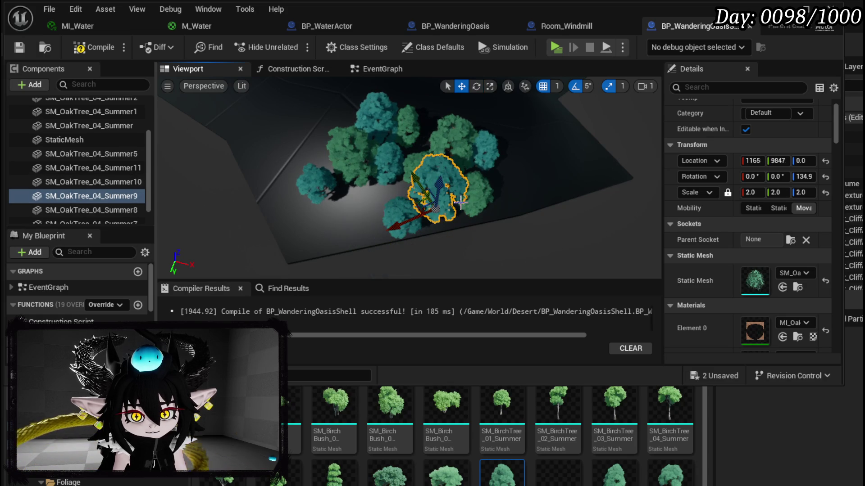
pyautogui.click(395, 221)
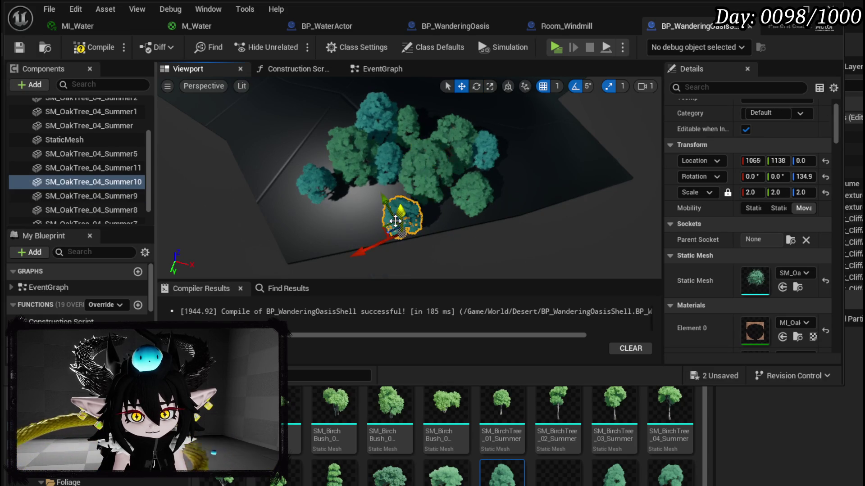
pyautogui.moveTo(385, 206); pyautogui.dragTo(368, 181)
pyautogui.click(464, 202)
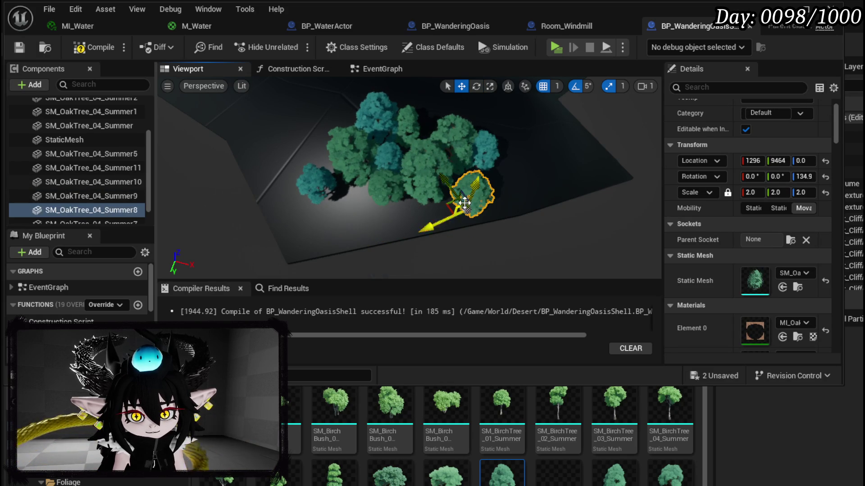
pyautogui.moveTo(428, 222)
pyautogui.mouseDown()
pyautogui.moveTo(446, 216)
pyautogui.moveTo(391, 169)
pyautogui.mouseUp()
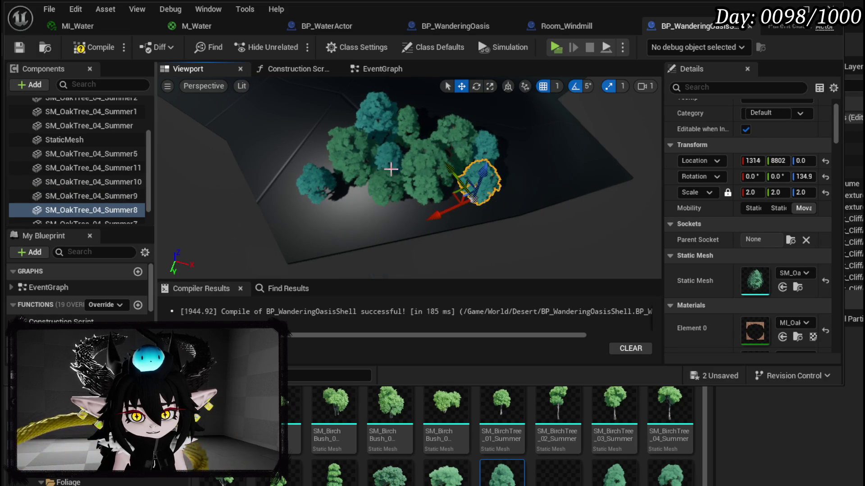
# Pan the view over the cluster and move the teal SM_OakTree_04_Summer11 right and down.
pyautogui.click(375, 197)
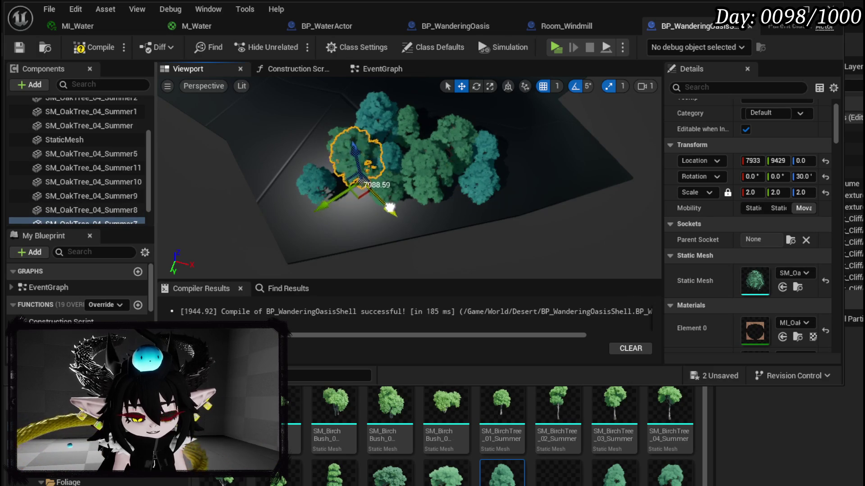
pyautogui.click(333, 211)
pyautogui.scroll(5, 362, 176)
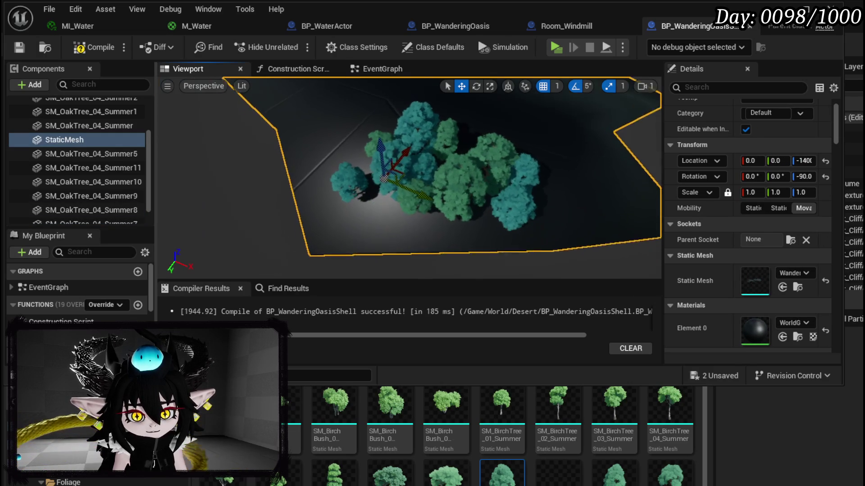
pyautogui.scroll(5, 402, 190)
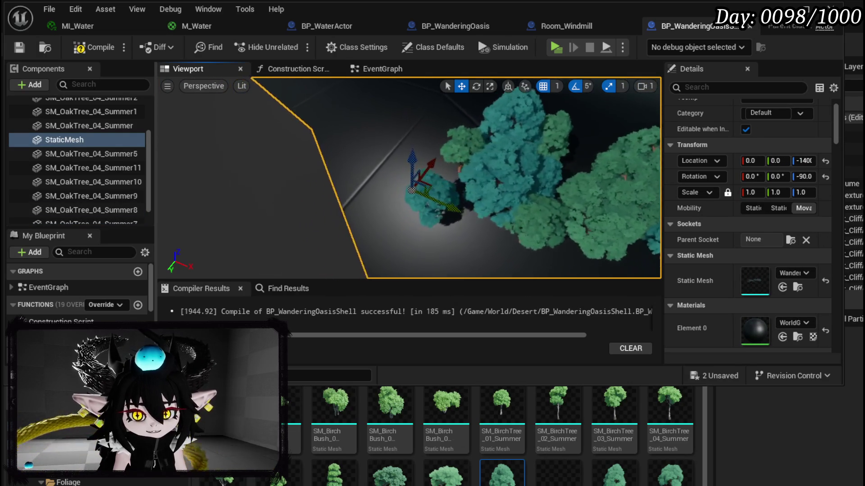
pyautogui.click(402, 190)
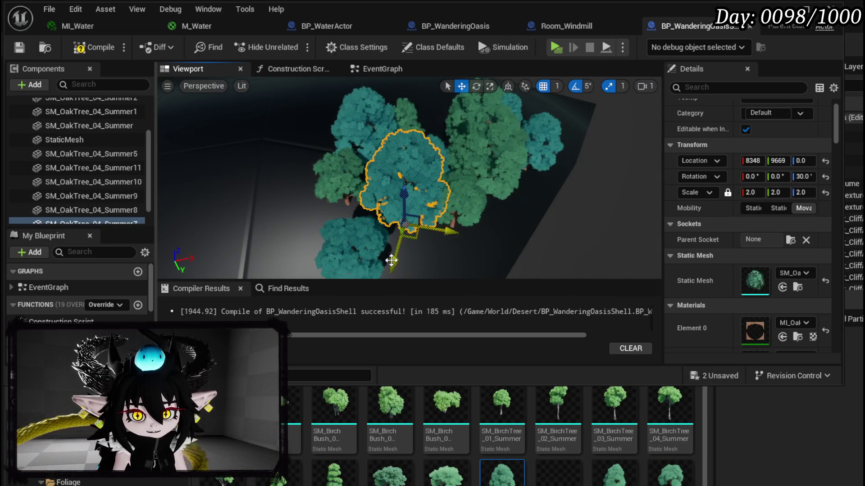
pyautogui.moveTo(402, 247)
pyautogui.mouseDown()
pyautogui.moveTo(393, 251)
pyautogui.moveTo(409, 198)
pyautogui.moveTo(394, 197)
pyautogui.mouseUp()
pyautogui.click(408, 208)
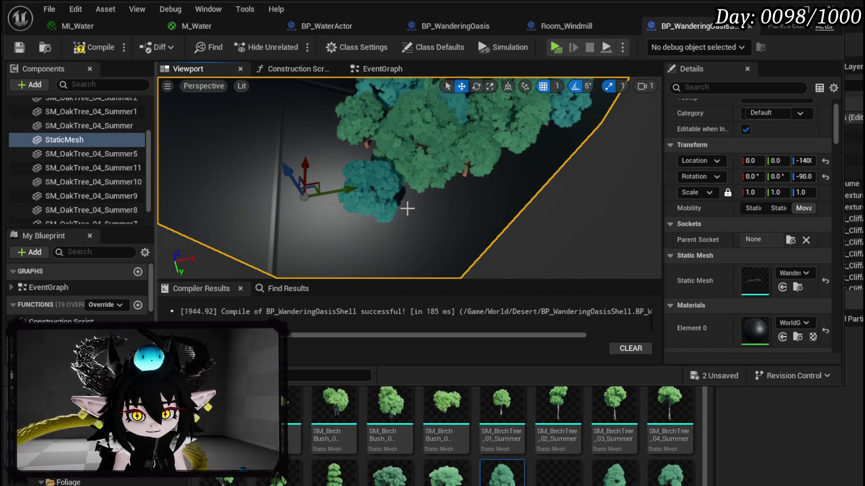
pyautogui.click(362, 189)
pyautogui.moveTo(383, 215); pyautogui.dragTo(447, 238)
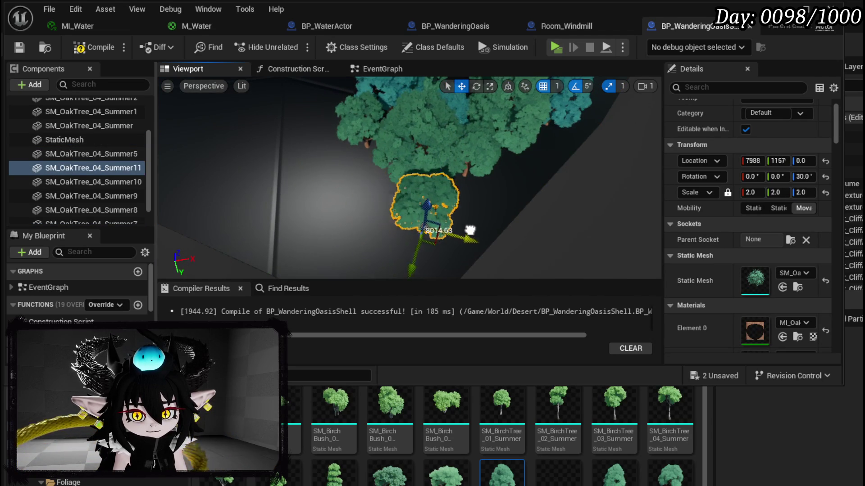
# Move SM_OakTree_04_Summer12 into the cluster and frame it from above.
pyautogui.click(464, 257)
pyautogui.click(449, 180)
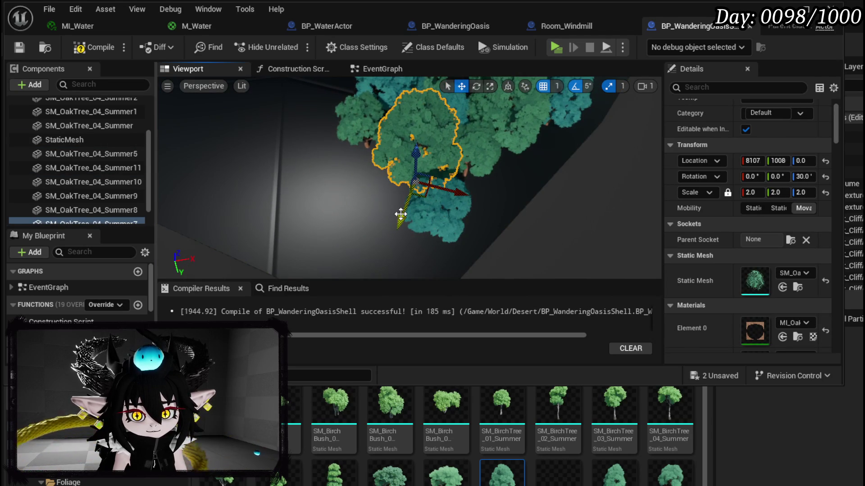
pyautogui.click(419, 208)
pyautogui.moveTo(418, 208); pyautogui.dragTo(446, 157)
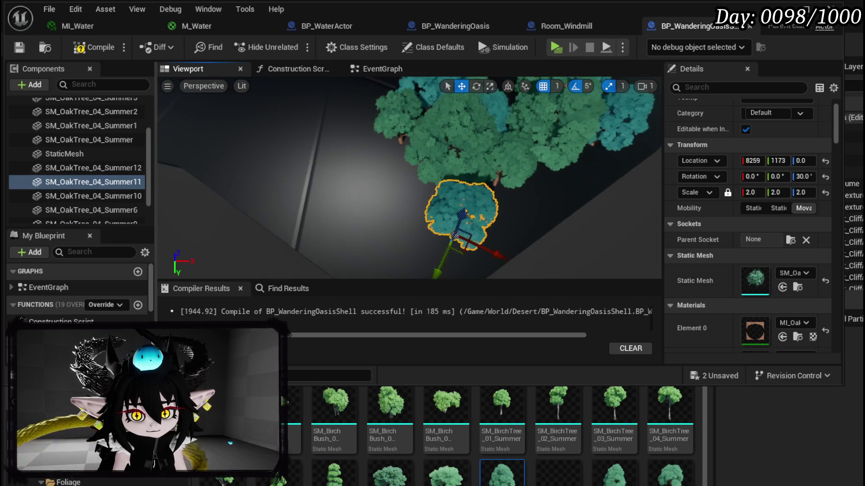
pyautogui.click(446, 157)
pyautogui.click(438, 149)
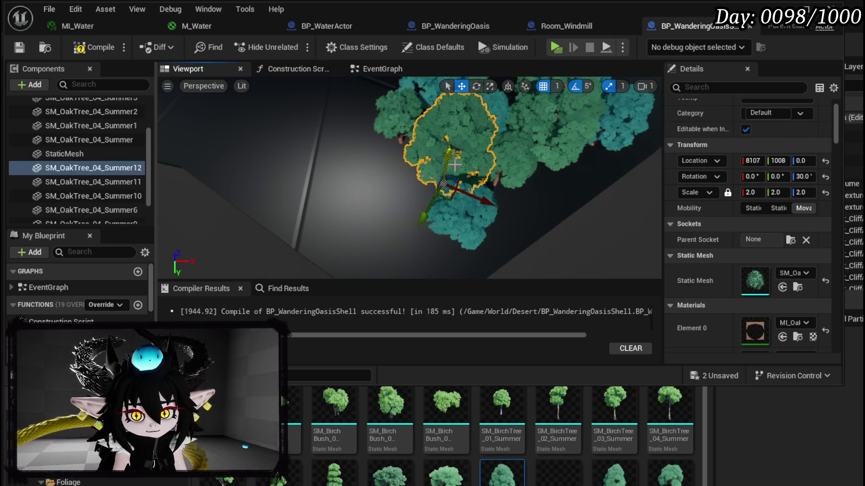
pyautogui.moveTo(454, 185)
pyautogui.mouseDown()
pyautogui.moveTo(428, 174)
pyautogui.moveTo(377, 186)
pyautogui.moveTo(450, 225)
pyautogui.moveTo(464, 189)
pyautogui.moveTo(418, 171)
pyautogui.mouseUp()
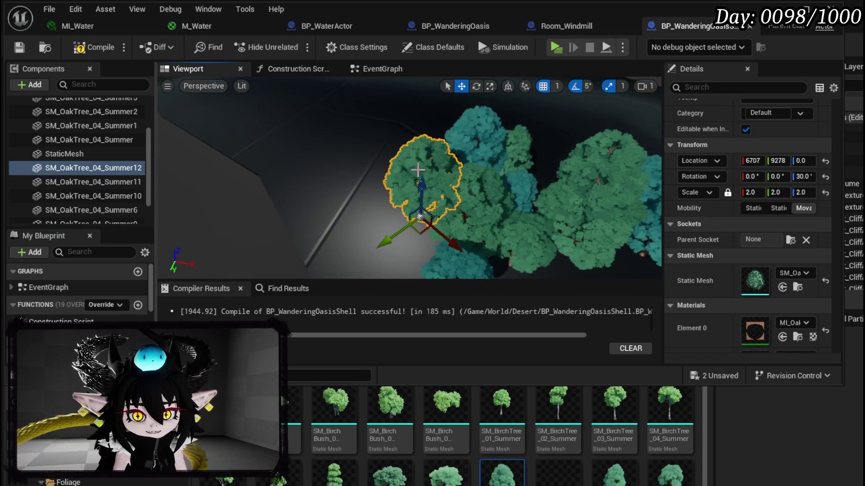
pyautogui.moveTo(392, 232); pyautogui.dragTo(469, 209)
pyautogui.moveTo(545, 181)
pyautogui.mouseDown()
pyautogui.moveTo(534, 199)
pyautogui.moveTo(592, 201)
pyautogui.mouseUp()
pyautogui.press('f')
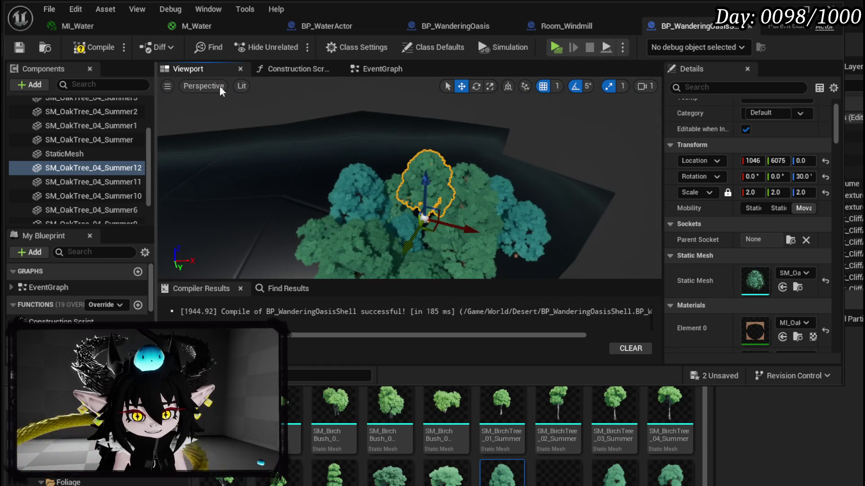
pyautogui.moveTo(382, 173); pyautogui.dragTo(410, 104)
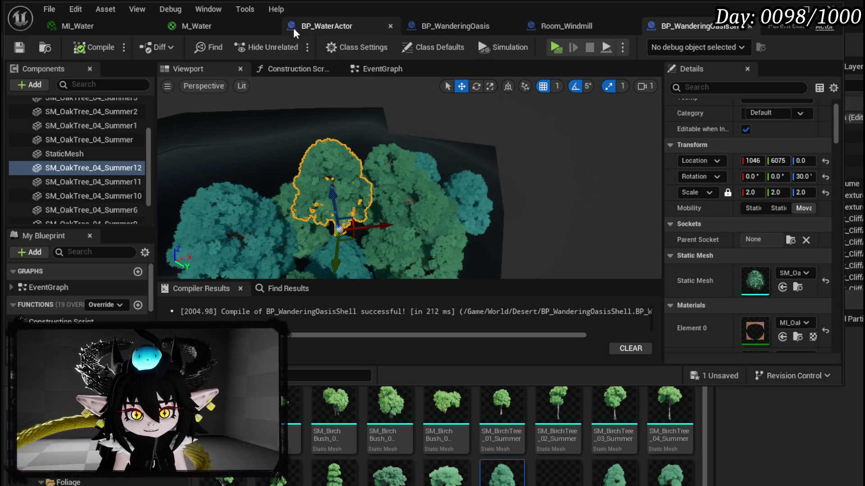
# Switch from the Blueprint editor back to L_WanderingOasis and step the Content Browser back to BPC.
pyautogui.hotkey('alt', 'Tab')
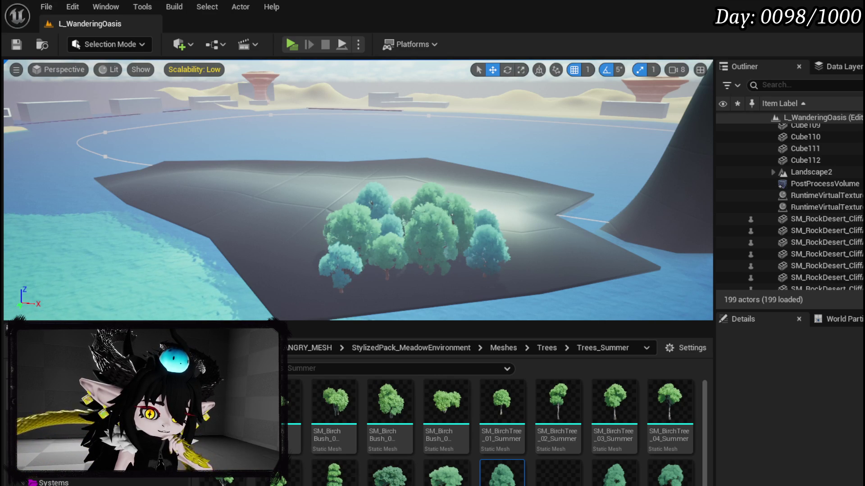
pyautogui.hotkey('alt', 'Left')
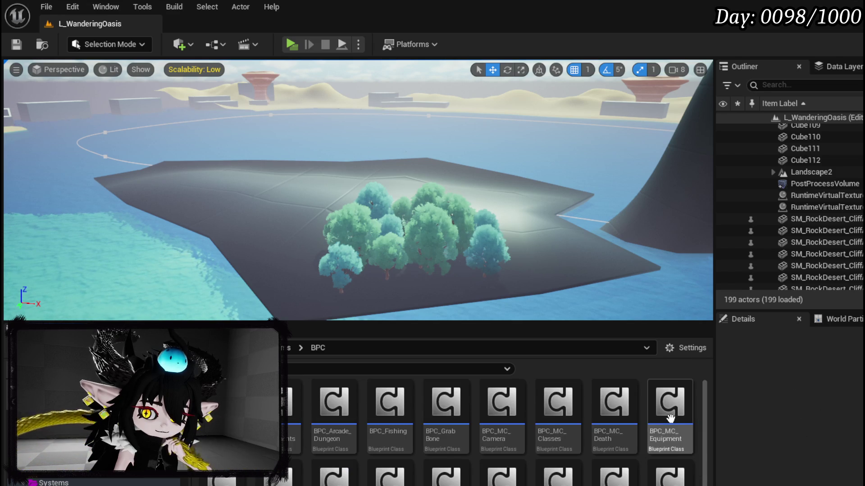
# Open the BPC_MC_Exploration component and view the LocationTracker function's timer nodes.
pyautogui.doubleClick(221, 479)
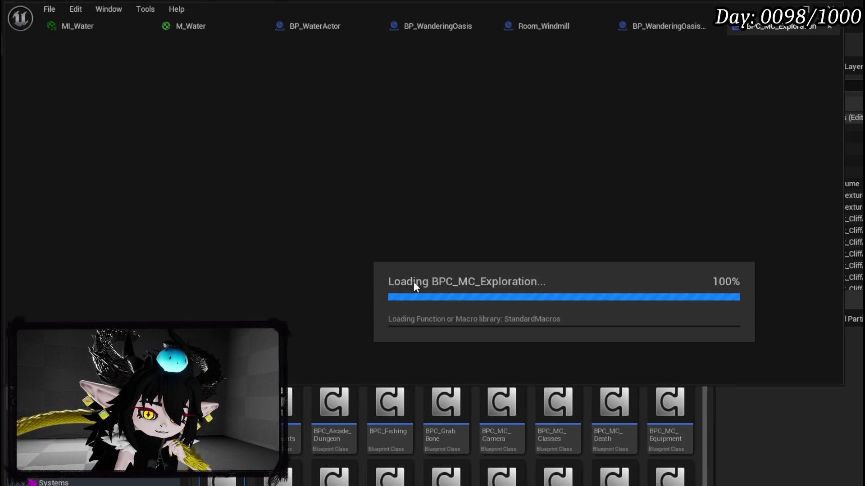
pyautogui.scroll(-5, 83, 174)
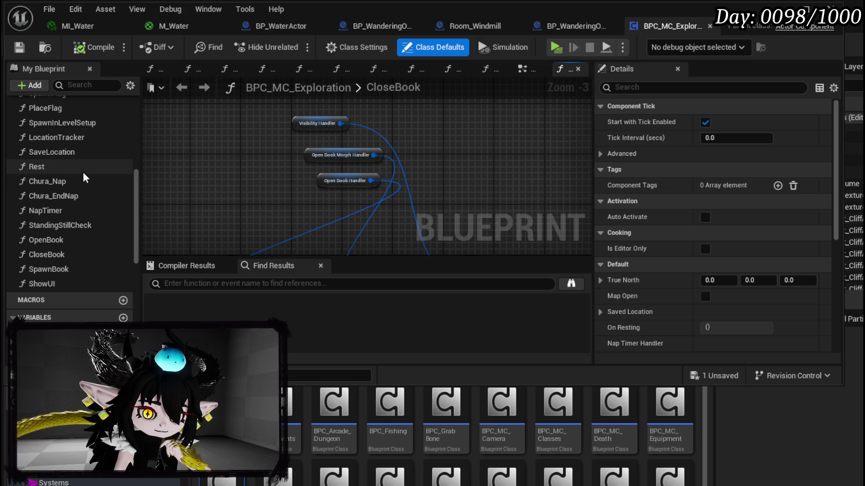
pyautogui.scroll(1, 83, 172)
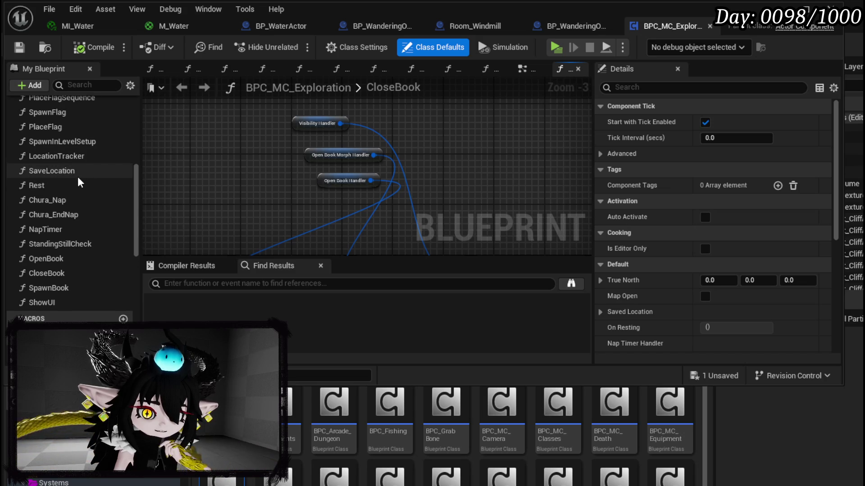
pyautogui.doubleClick(78, 170)
pyautogui.doubleClick(77, 164)
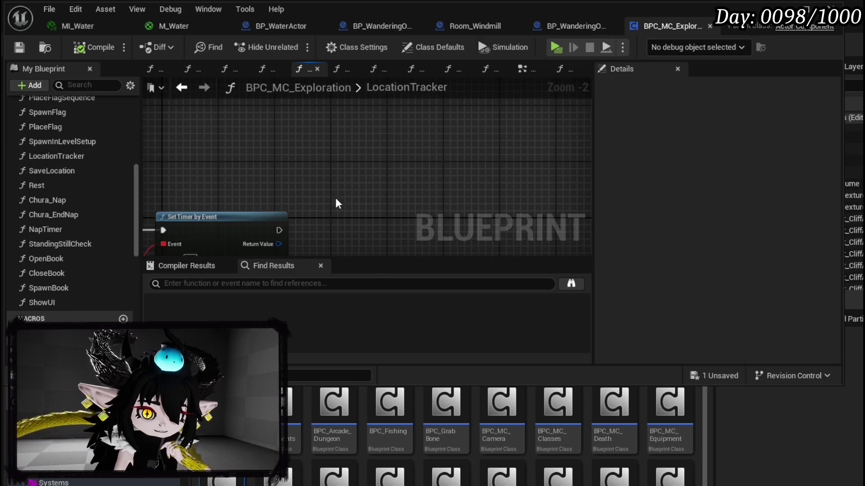
pyautogui.moveTo(337, 203); pyautogui.dragTo(575, 145)
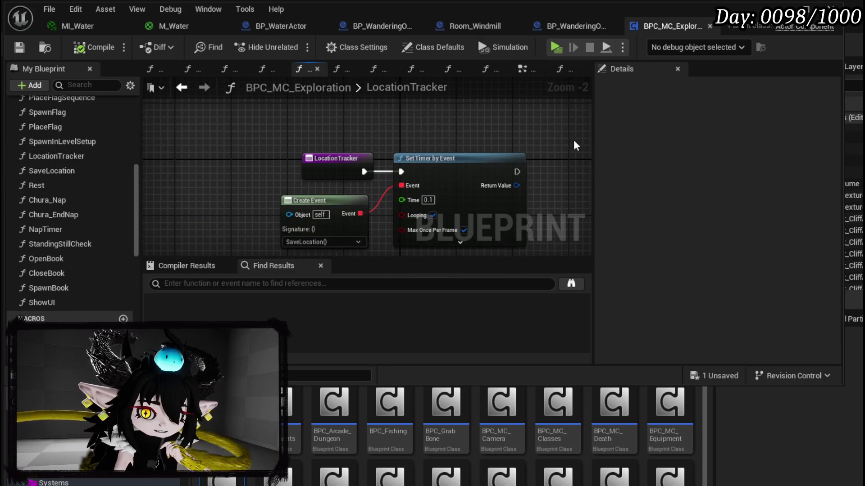
# In SaveLocation, inspect the Get All Actors with Tag loop, Get Component by Class and CameraHolder nodes.
pyautogui.doubleClick(55, 174)
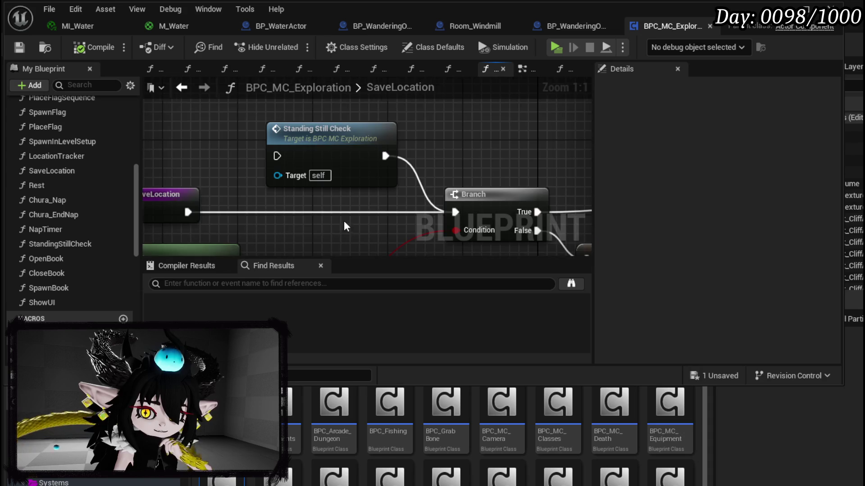
pyautogui.scroll(-2, 345, 226)
pyautogui.moveTo(345, 226); pyautogui.dragTo(337, 127)
pyautogui.scroll(-2, 372, 182)
pyautogui.moveTo(372, 183); pyautogui.dragTo(228, 184)
pyautogui.moveTo(358, 188)
pyautogui.mouseDown()
pyautogui.moveTo(146, 185)
pyautogui.moveTo(293, 165)
pyautogui.moveTo(506, 168)
pyautogui.moveTo(365, 161)
pyautogui.mouseUp()
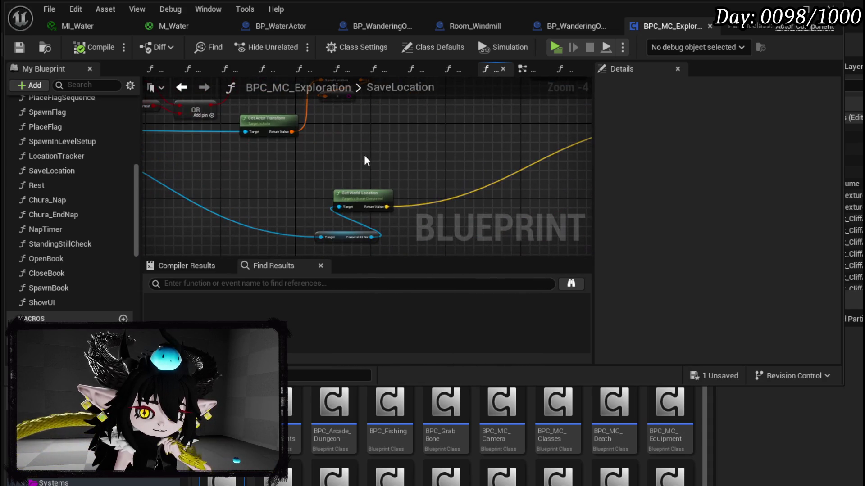
pyautogui.click(342, 239)
# Review the material setup, Branch, OR and SET nodes, nudging the InCombat getter aside.
pyautogui.moveTo(433, 225)
pyautogui.mouseDown()
pyautogui.moveTo(559, 223)
pyautogui.moveTo(274, 241)
pyautogui.mouseUp()
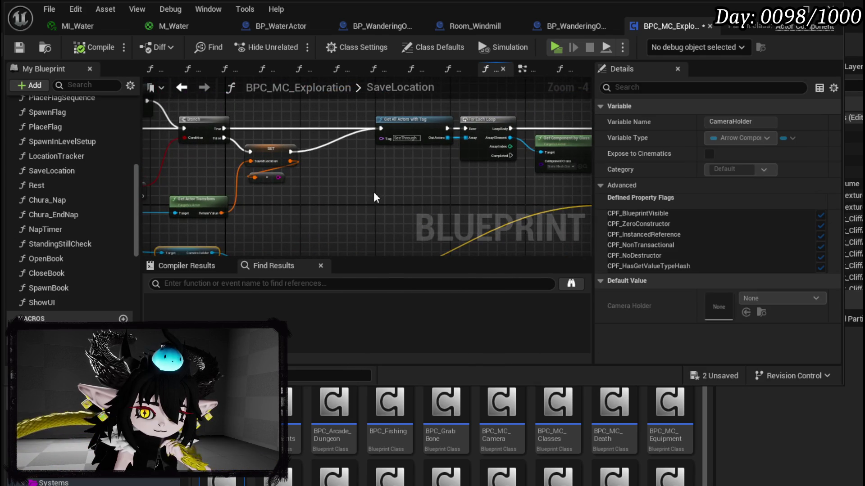
pyautogui.moveTo(374, 198); pyautogui.dragTo(68, 217)
pyautogui.moveTo(192, 211); pyautogui.dragTo(570, 209)
pyautogui.moveTo(444, 208)
pyautogui.mouseDown()
pyautogui.moveTo(396, 194)
pyautogui.moveTo(413, 189)
pyautogui.mouseUp()
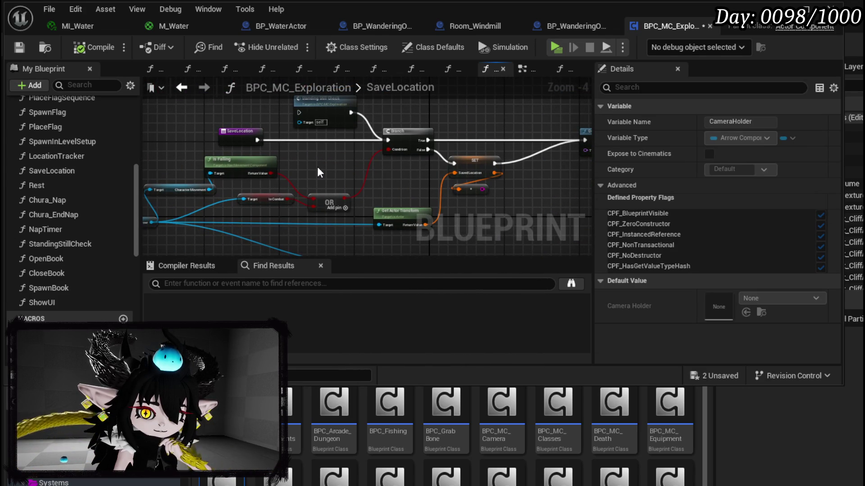
pyautogui.moveTo(319, 172); pyautogui.dragTo(374, 165)
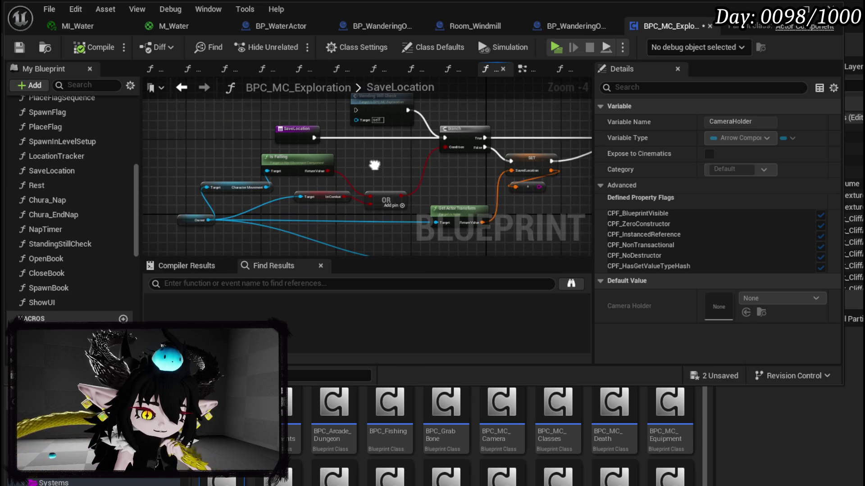
pyautogui.moveTo(319, 194); pyautogui.dragTo(304, 213)
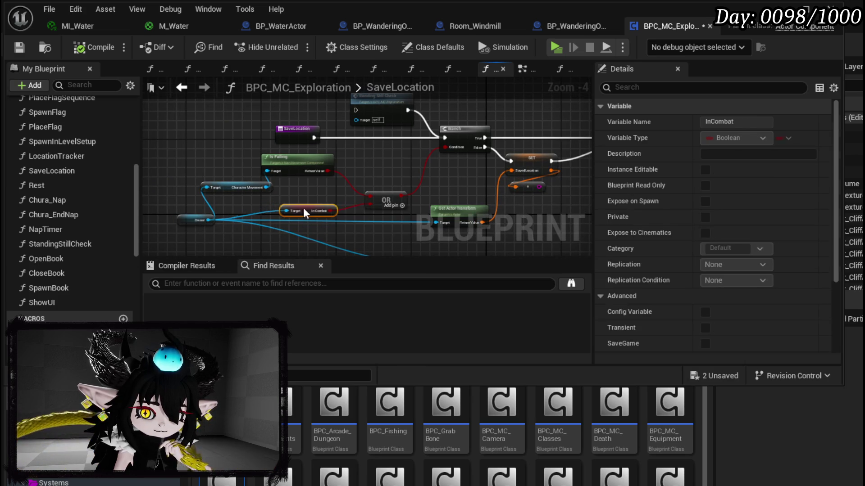
pyautogui.moveTo(392, 160)
pyautogui.mouseDown()
pyautogui.moveTo(356, 202)
pyautogui.moveTo(374, 180)
pyautogui.mouseUp()
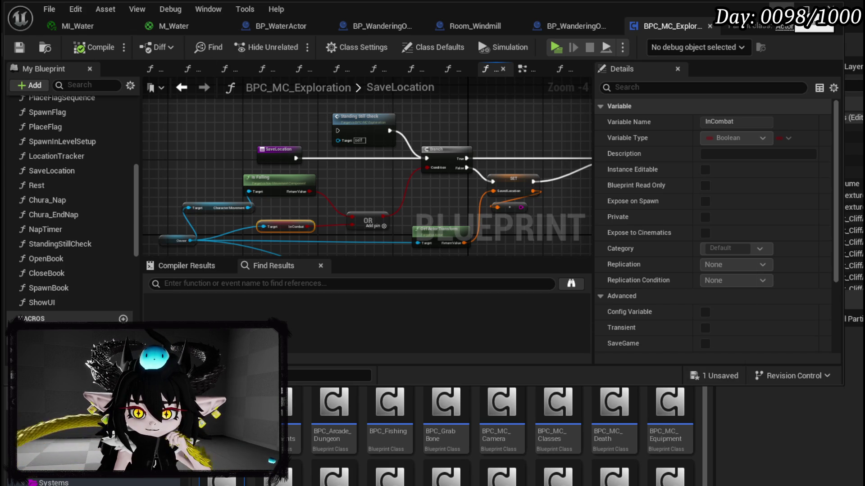
# Examine the Get Material, Create Dynamic Material Instance and Set Vector Parameter Value nodes.
pyautogui.moveTo(431, 150); pyautogui.dragTo(156, 153)
pyautogui.moveTo(391, 191); pyautogui.dragTo(178, 171)
pyautogui.scroll(1, 293, 177)
pyautogui.scroll(1, 178, 172)
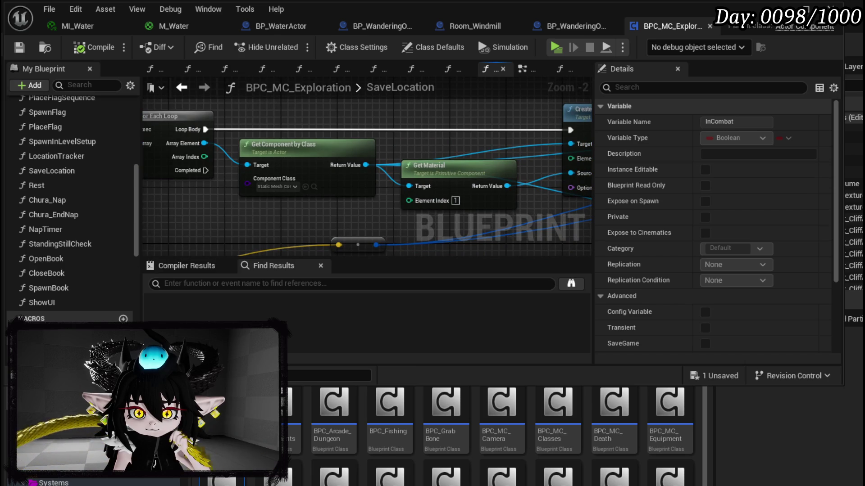
pyautogui.moveTo(360, 180); pyautogui.dragTo(151, 188)
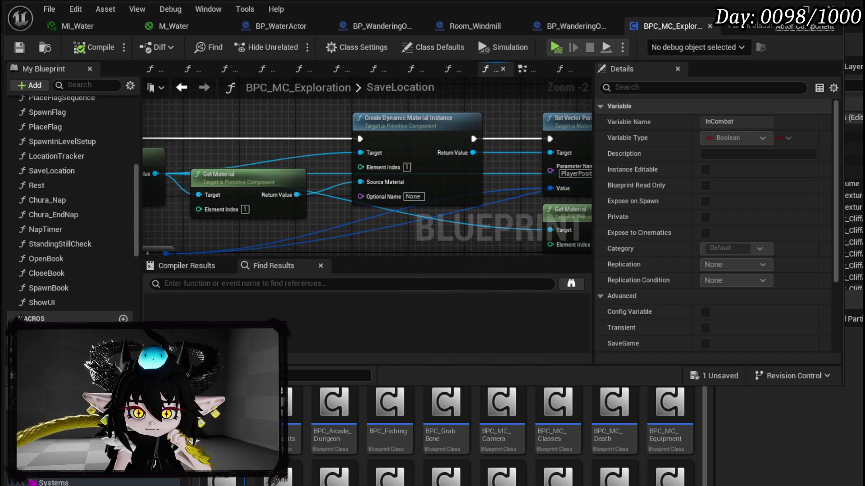
pyautogui.scroll(-1, 503, 124)
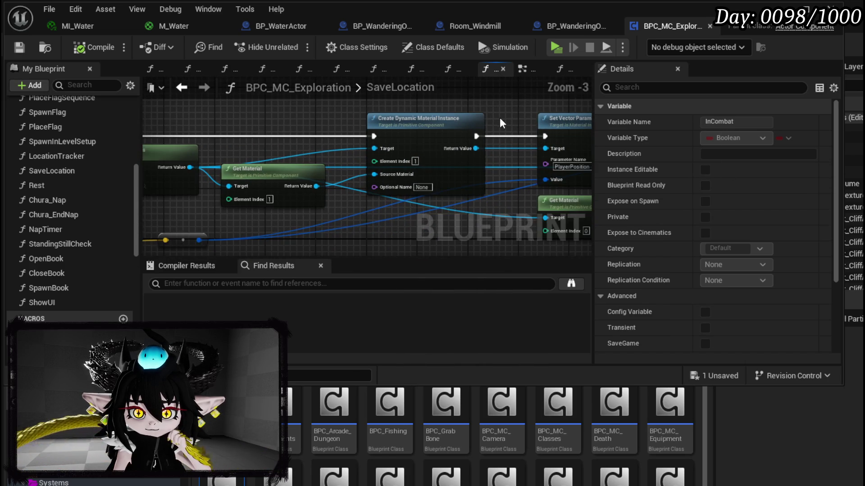
pyautogui.moveTo(498, 121); pyautogui.dragTo(355, 131)
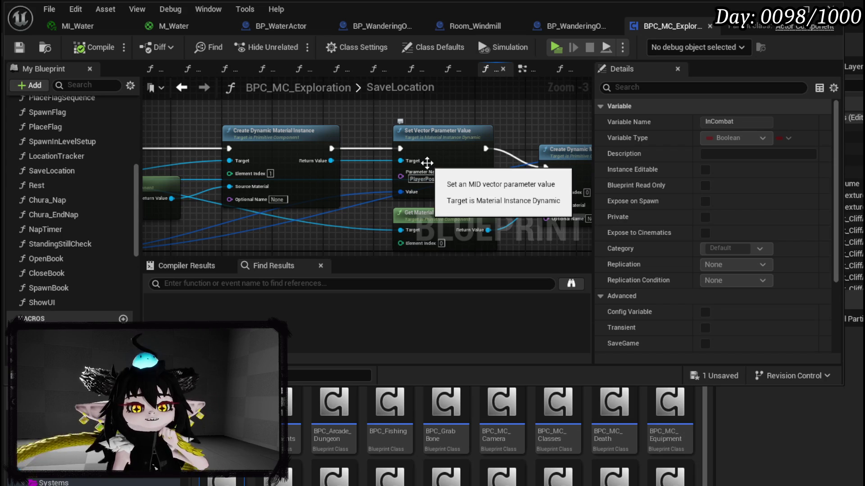
pyautogui.doubleClick(365, 87)
pyautogui.moveTo(460, 119)
pyautogui.mouseDown()
pyautogui.moveTo(163, 102)
pyautogui.moveTo(300, 89)
pyautogui.mouseUp()
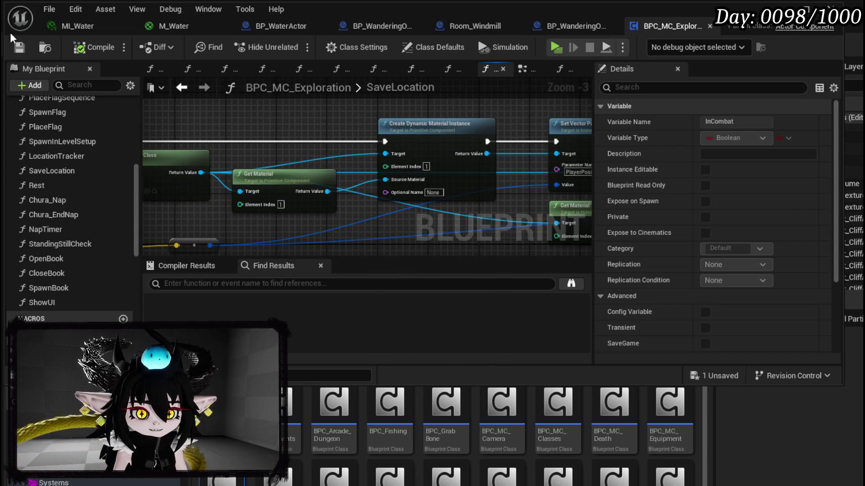
# Return from the Blueprint editor to the level and start a Play preview among the oak trees.
pyautogui.click(781, 6)
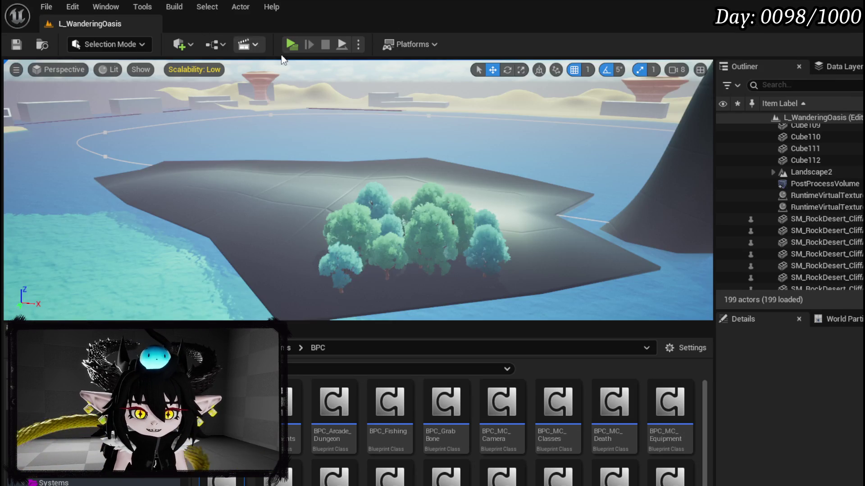
pyautogui.scroll(10, 288, 81)
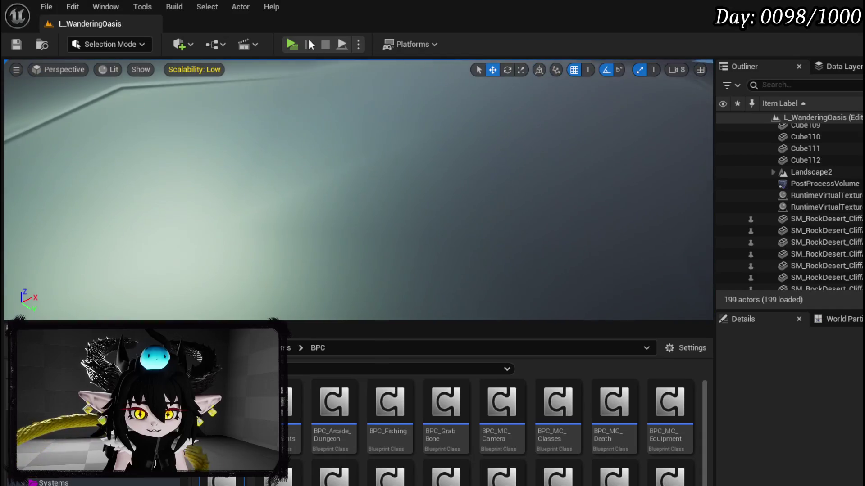
pyautogui.click(290, 45)
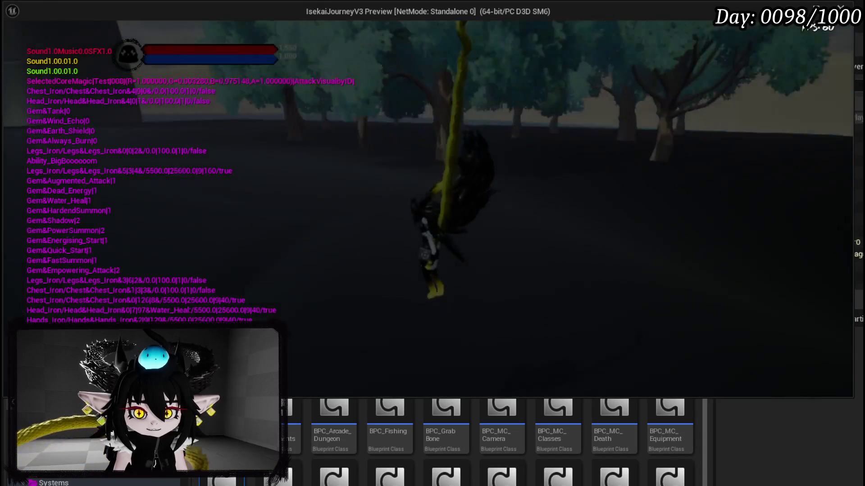
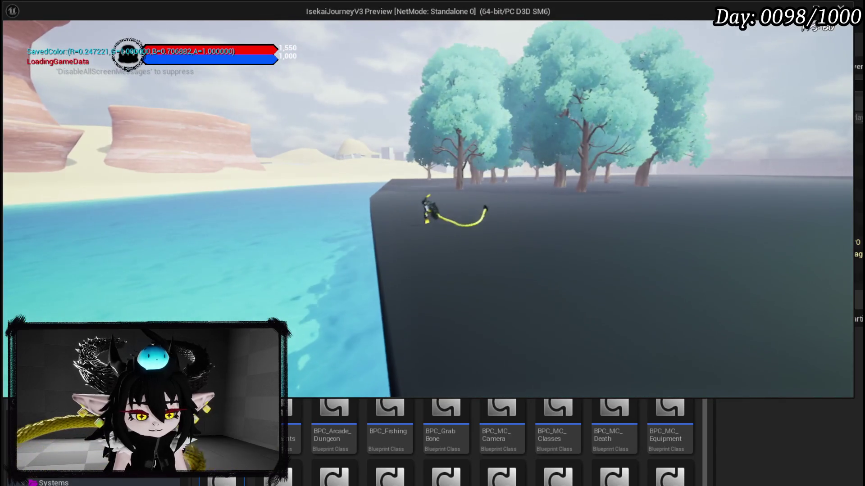
# Stop the Unreal game preview and bring up the CookingHUD_Concept.kra sketch in Krita.
pyautogui.press('Escape')
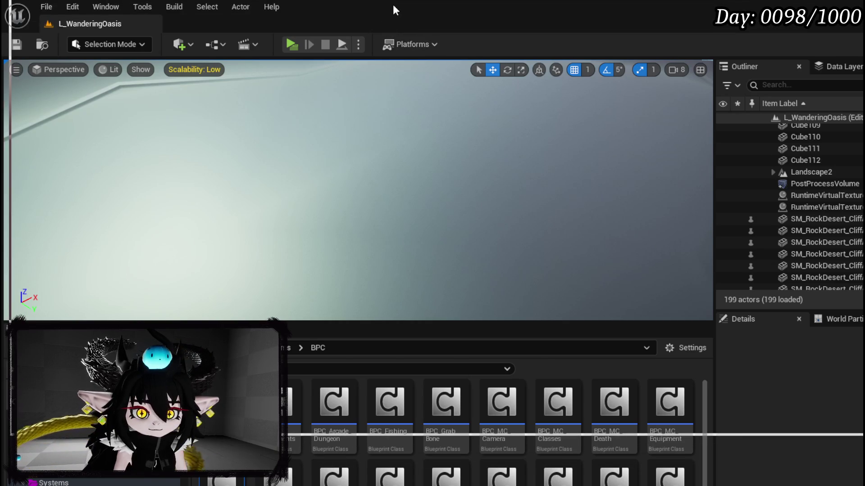
pyautogui.hotkey('alt', 'Tab')
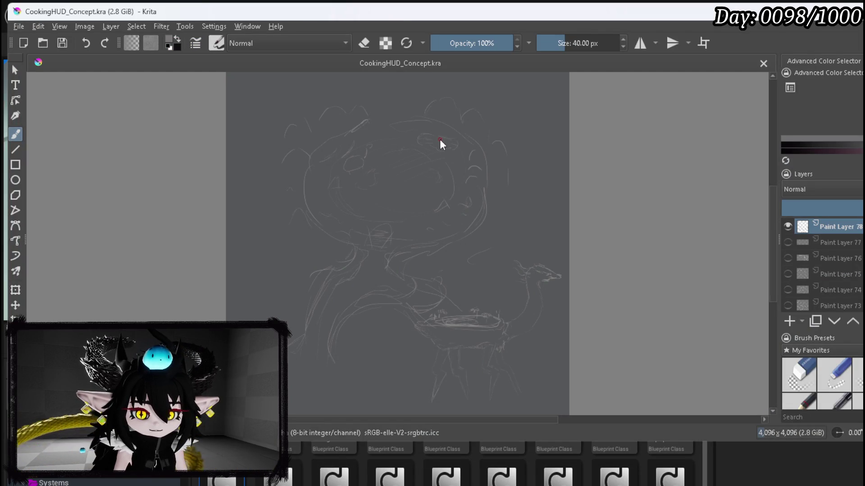
# Add Paint Layer 79, hide Paint Layer 78, and swap to painting in white.
pyautogui.click(790, 320)
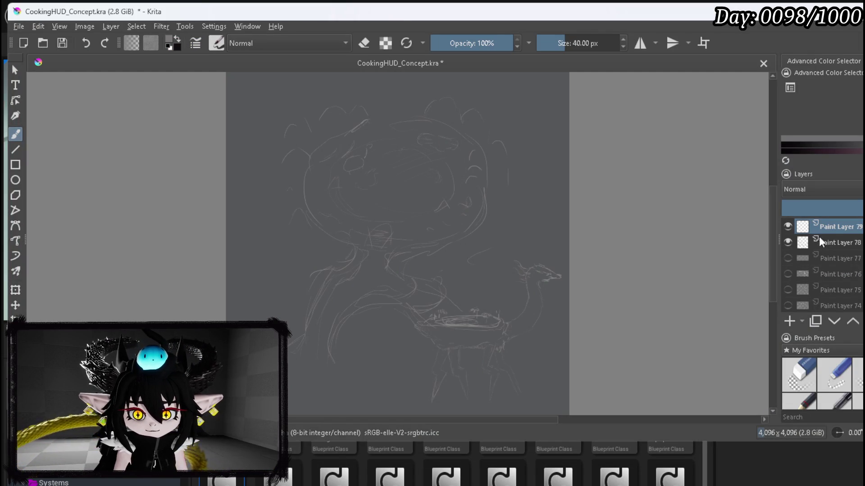
pyautogui.click(788, 243)
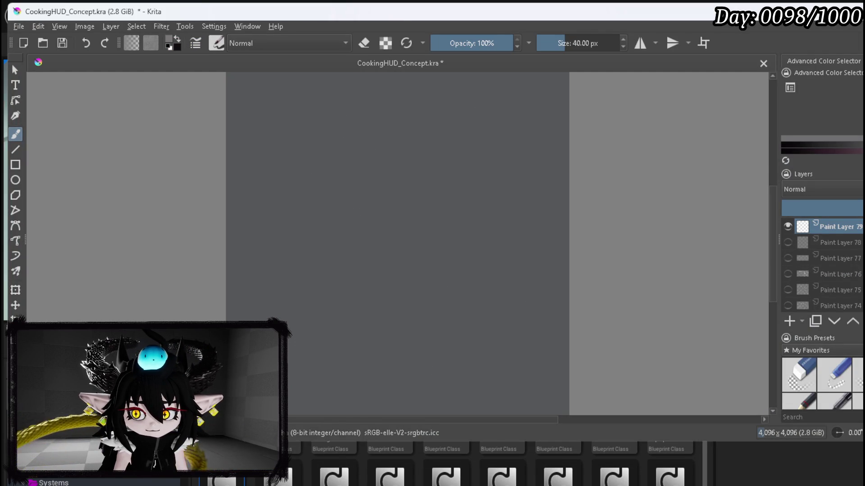
pyautogui.press('x')
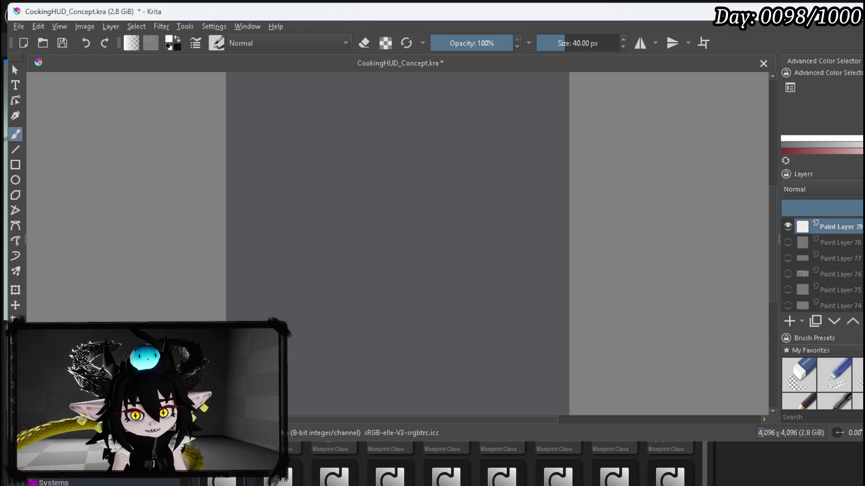
# Sketch trial strokes of a sweeping curve on the new layer.
pyautogui.moveTo(285, 187)
pyautogui.mouseDown()
pyautogui.moveTo(356, 244)
pyautogui.moveTo(304, 204)
pyautogui.moveTo(310, 207)
pyautogui.mouseUp()
pyautogui.moveTo(279, 180)
pyautogui.mouseDown()
pyautogui.moveTo(369, 230)
pyautogui.moveTo(340, 234)
pyautogui.mouseUp()
pyautogui.moveTo(262, 181)
pyautogui.mouseDown()
pyautogui.moveTo(289, 192)
pyautogui.moveTo(281, 166)
pyautogui.moveTo(308, 163)
pyautogui.moveTo(275, 185)
pyautogui.moveTo(326, 219)
pyautogui.moveTo(421, 242)
pyautogui.mouseUp()
pyautogui.moveTo(364, 234); pyautogui.dragTo(471, 246)
pyautogui.moveTo(419, 240); pyautogui.dragTo(514, 234)
pyautogui.moveTo(480, 244)
pyautogui.mouseDown()
pyautogui.moveTo(512, 234)
pyautogui.moveTo(440, 247)
pyautogui.moveTo(347, 236)
pyautogui.moveTo(399, 245)
pyautogui.moveTo(269, 203)
pyautogui.mouseUp()
pyautogui.moveTo(311, 226)
pyautogui.mouseDown()
pyautogui.moveTo(264, 189)
pyautogui.moveTo(317, 220)
pyautogui.mouseUp()
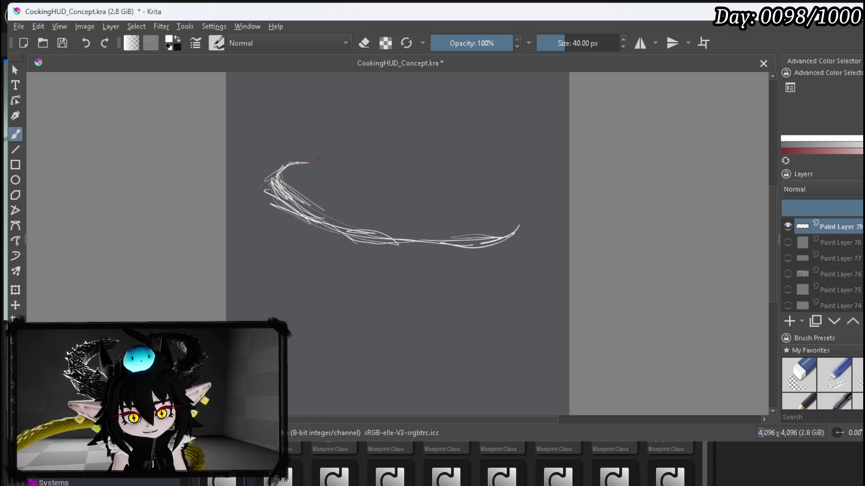
pyautogui.moveTo(307, 160); pyautogui.dragTo(353, 156)
pyautogui.moveTo(443, 146); pyautogui.dragTo(470, 153)
pyautogui.moveTo(314, 207); pyautogui.dragTo(329, 191)
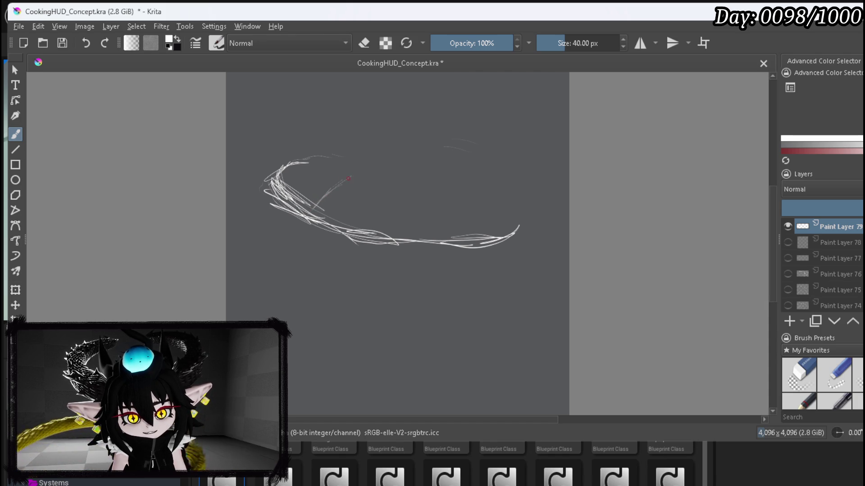
pyautogui.moveTo(423, 186); pyautogui.dragTo(443, 186)
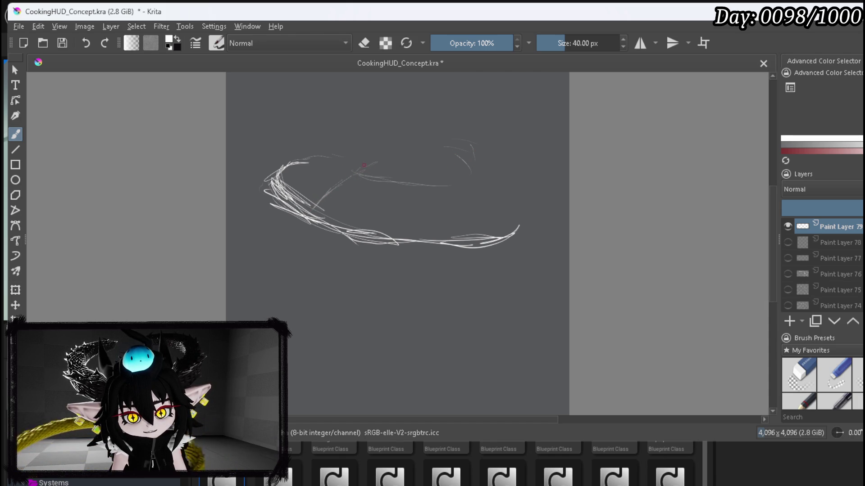
pyautogui.moveTo(388, 152)
pyautogui.mouseDown()
pyautogui.moveTo(427, 159)
pyautogui.moveTo(423, 164)
pyautogui.moveTo(473, 163)
pyautogui.mouseUp()
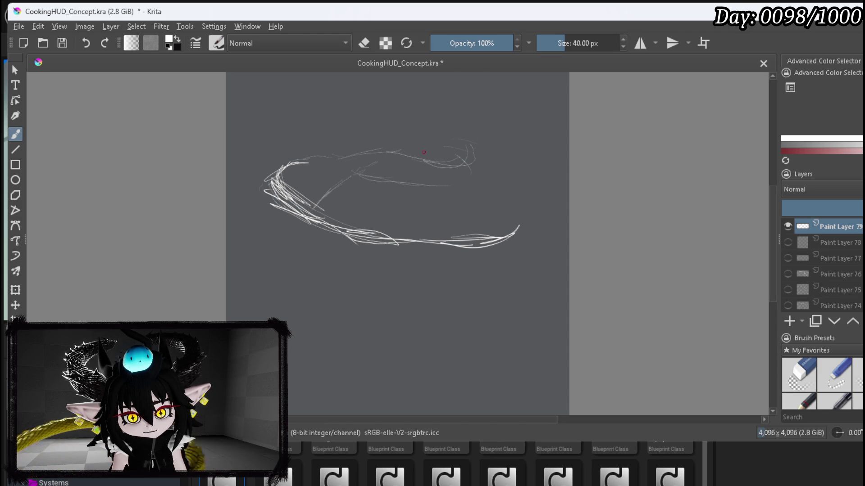
pyautogui.moveTo(394, 149); pyautogui.dragTo(471, 141)
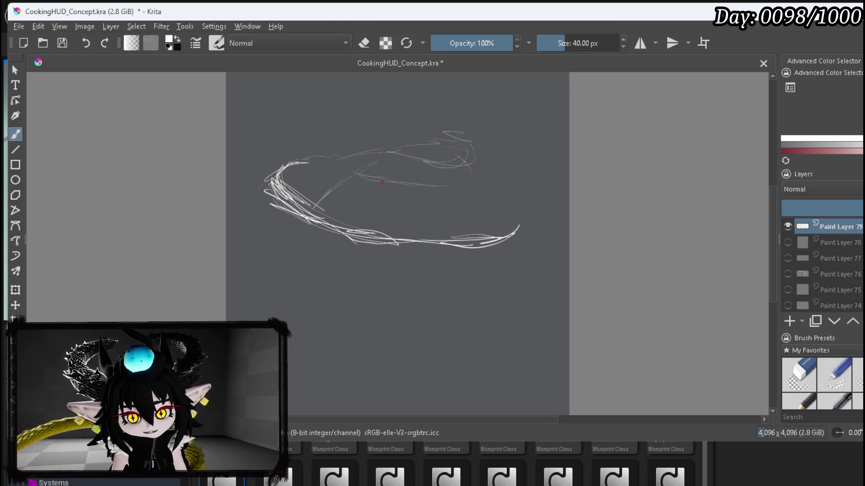
# Wipe all the trial strokes with the large eraser preset, about 235 px.
pyautogui.scroll(-1, 519, 155)
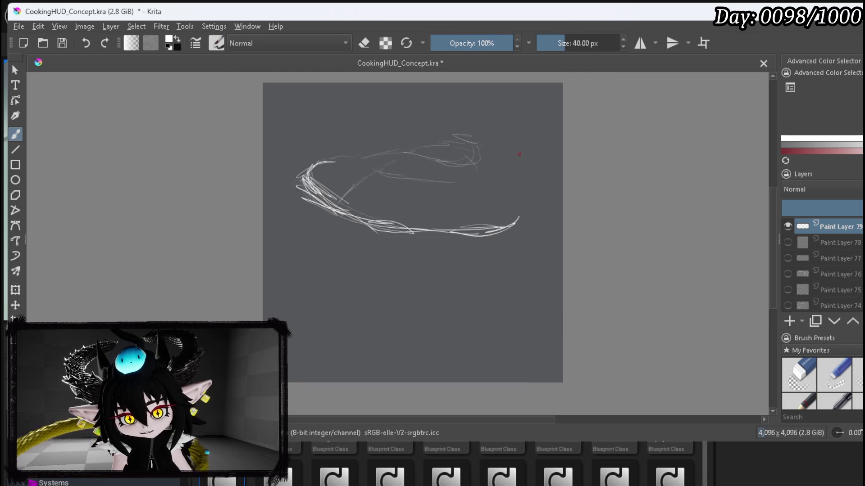
pyautogui.scroll(-1, 412, 178)
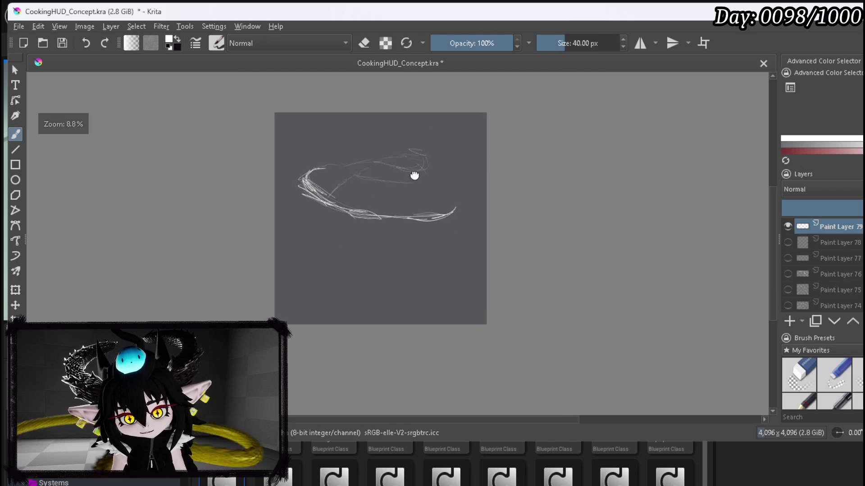
pyautogui.click(801, 378)
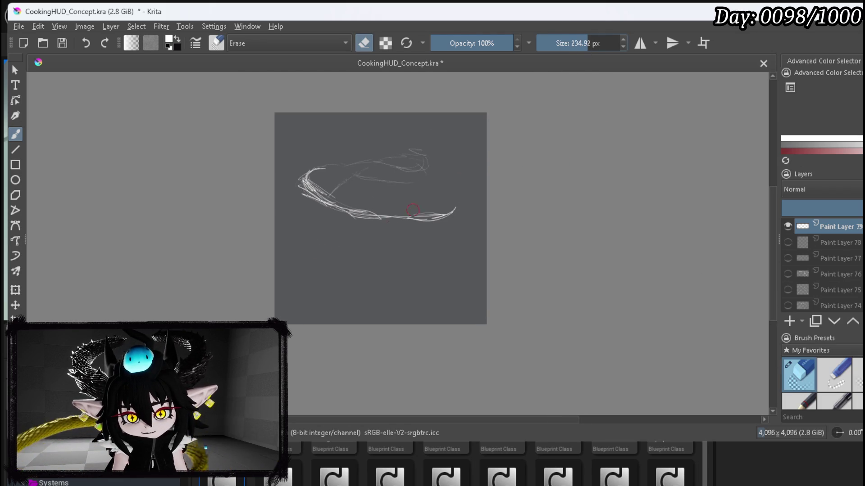
pyautogui.moveTo(306, 193); pyautogui.dragTo(311, 147)
pyautogui.moveTo(353, 163)
pyautogui.mouseDown()
pyautogui.moveTo(321, 211)
pyautogui.moveTo(382, 144)
pyautogui.mouseUp()
pyautogui.moveTo(332, 225)
pyautogui.mouseDown()
pyautogui.moveTo(428, 139)
pyautogui.moveTo(366, 228)
pyautogui.moveTo(448, 170)
pyautogui.moveTo(448, 235)
pyautogui.mouseUp()
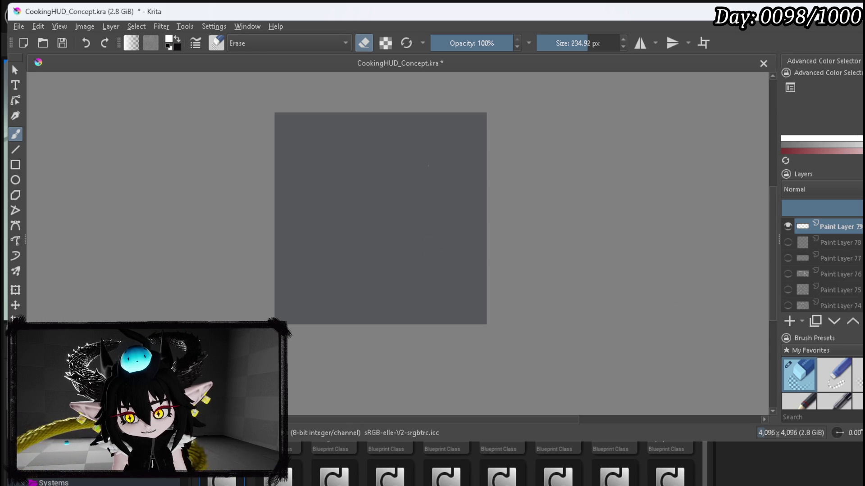
# Return to painting with an 80.98 px brush, undoing a stray trial stroke.
pyautogui.press('e')
pyautogui.moveTo(567, 43); pyautogui.dragTo(579, 43)
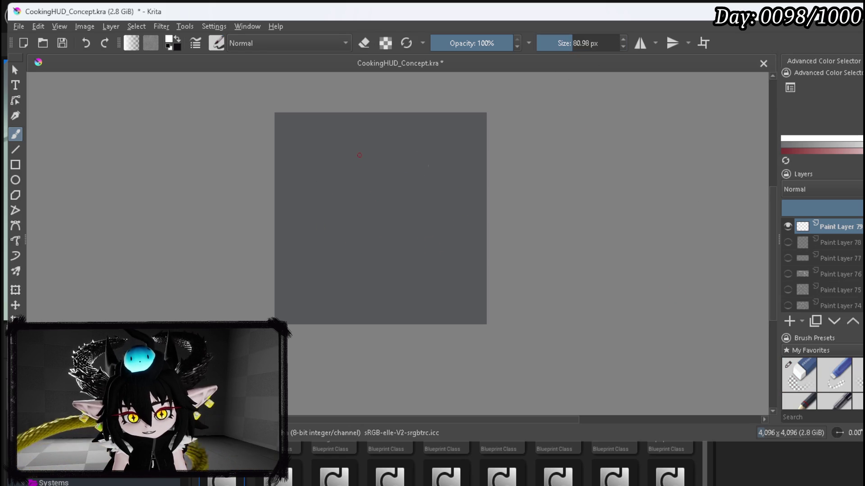
pyautogui.moveTo(359, 150)
pyautogui.mouseDown()
pyautogui.moveTo(348, 163)
pyautogui.moveTo(372, 140)
pyautogui.mouseUp()
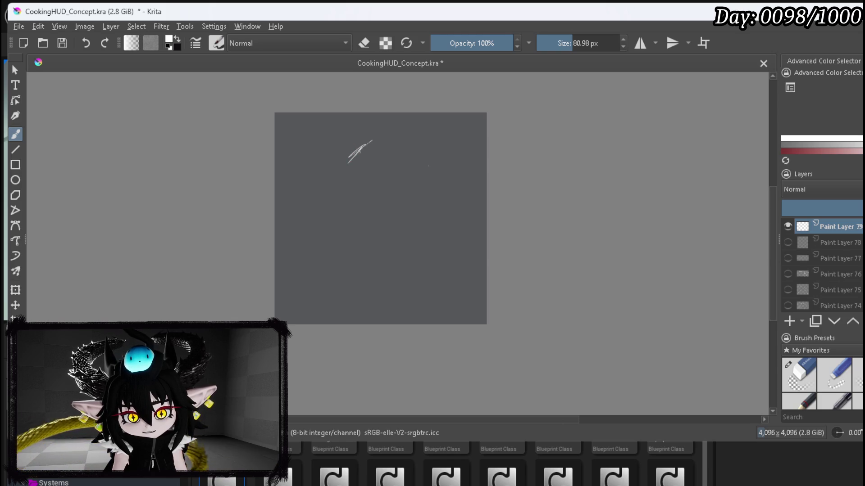
pyautogui.hotkey('ctrl', 'z')
pyautogui.hotkey('ctrl', 'z')
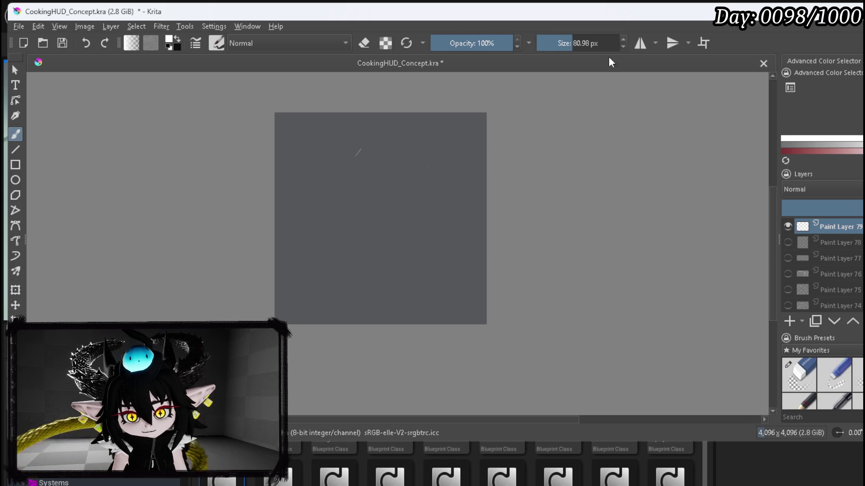
# Draw the mirrored head outline with a central nose, oval mouth and eye marks.
pyautogui.moveTo(378, 128)
pyautogui.mouseDown()
pyautogui.moveTo(344, 135)
pyautogui.moveTo(322, 161)
pyautogui.moveTo(321, 200)
pyautogui.moveTo(330, 261)
pyautogui.moveTo(374, 308)
pyautogui.mouseUp()
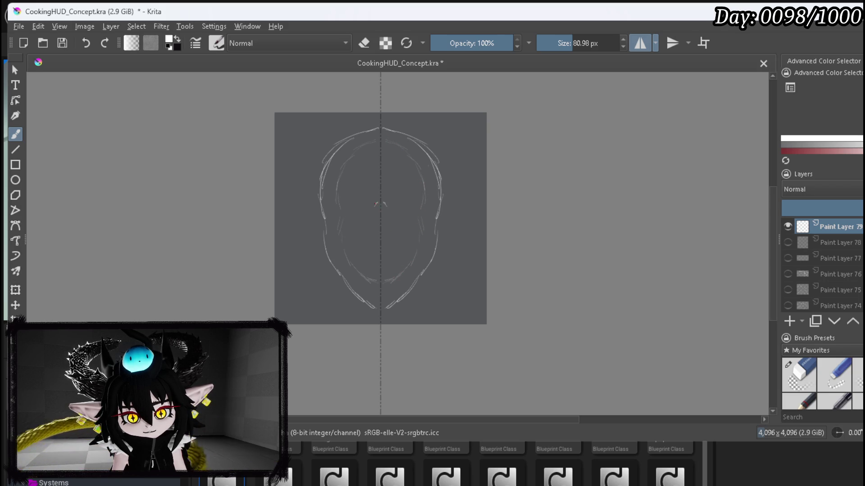
pyautogui.moveTo(367, 213)
pyautogui.mouseDown()
pyautogui.moveTo(372, 223)
pyautogui.moveTo(371, 198)
pyautogui.moveTo(373, 222)
pyautogui.moveTo(388, 220)
pyautogui.mouseUp()
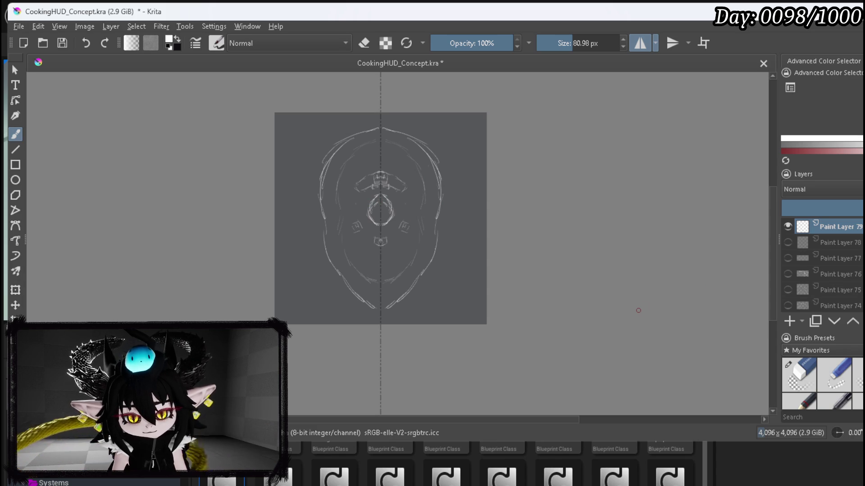
pyautogui.scroll(4, 406, 220)
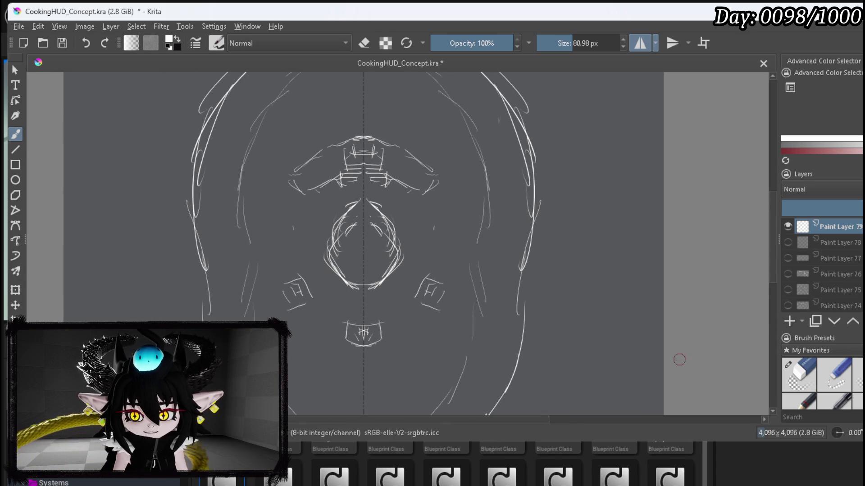
# Erase the oval mouth and redraw it as a round central ring.
pyautogui.click(797, 373)
pyautogui.moveTo(363, 213)
pyautogui.mouseDown()
pyautogui.moveTo(331, 262)
pyautogui.moveTo(356, 282)
pyautogui.mouseUp()
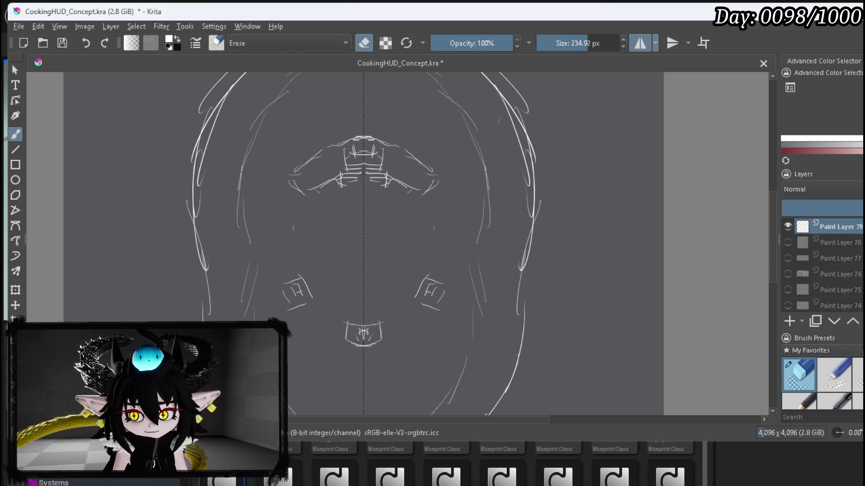
pyautogui.press('/')
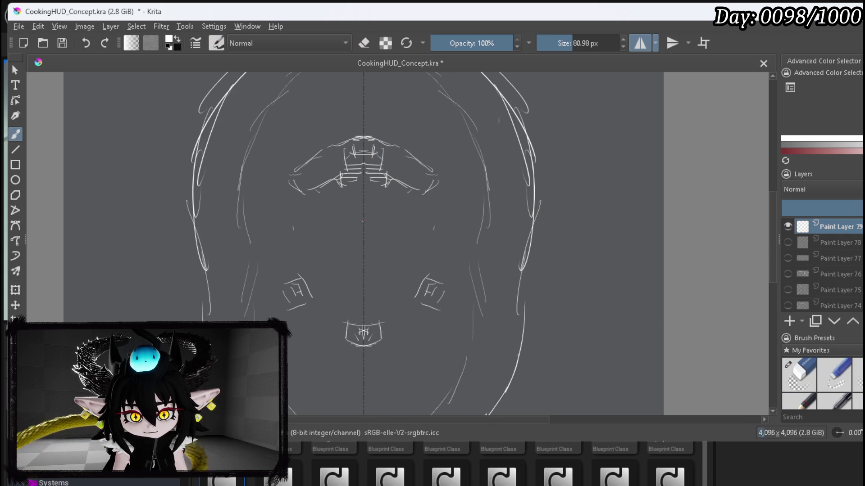
pyautogui.moveTo(363, 221)
pyautogui.mouseDown()
pyautogui.moveTo(357, 213)
pyautogui.moveTo(340, 223)
pyautogui.moveTo(335, 255)
pyautogui.moveTo(360, 267)
pyautogui.moveTo(335, 243)
pyautogui.moveTo(341, 219)
pyautogui.mouseUp()
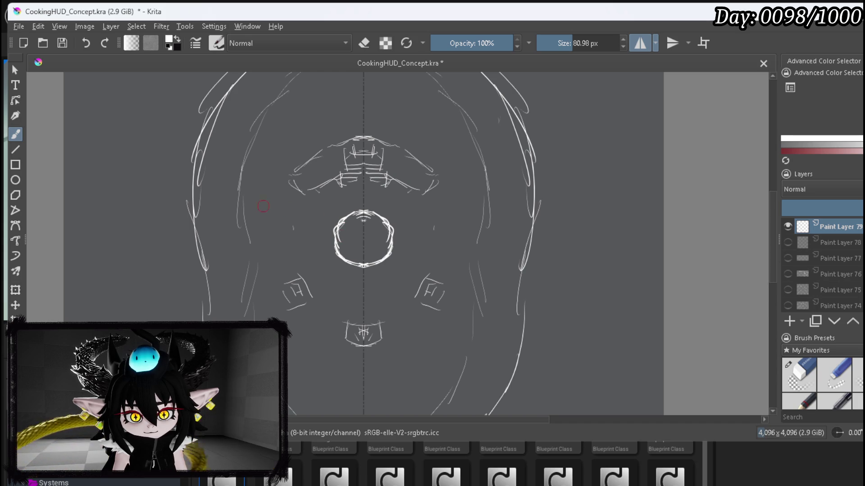
# Add mirrored ear marks and curly hair puffs down both sides of the head.
pyautogui.moveTo(259, 164)
pyautogui.mouseDown()
pyautogui.moveTo(265, 171)
pyautogui.moveTo(290, 135)
pyautogui.moveTo(293, 114)
pyautogui.moveTo(272, 134)
pyautogui.moveTo(261, 122)
pyautogui.moveTo(289, 97)
pyautogui.moveTo(349, 118)
pyautogui.moveTo(327, 122)
pyautogui.mouseUp()
pyautogui.moveTo(338, 77); pyautogui.dragTo(317, 88)
pyautogui.moveTo(233, 149)
pyautogui.mouseDown()
pyautogui.moveTo(237, 139)
pyautogui.moveTo(221, 158)
pyautogui.moveTo(245, 153)
pyautogui.moveTo(239, 182)
pyautogui.moveTo(194, 192)
pyautogui.moveTo(227, 218)
pyautogui.moveTo(253, 195)
pyautogui.moveTo(223, 221)
pyautogui.moveTo(185, 216)
pyautogui.moveTo(209, 244)
pyautogui.moveTo(231, 230)
pyautogui.moveTo(250, 243)
pyautogui.moveTo(218, 268)
pyautogui.moveTo(207, 256)
pyautogui.moveTo(185, 292)
pyautogui.moveTo(220, 315)
pyautogui.moveTo(212, 274)
pyautogui.moveTo(242, 295)
pyautogui.mouseUp()
pyautogui.moveTo(252, 259)
pyautogui.mouseDown()
pyautogui.moveTo(243, 295)
pyautogui.moveTo(217, 300)
pyautogui.moveTo(185, 333)
pyautogui.moveTo(221, 336)
pyautogui.moveTo(234, 351)
pyautogui.moveTo(259, 334)
pyautogui.moveTo(225, 397)
pyautogui.mouseUp()
pyautogui.moveTo(469, 374)
pyautogui.mouseDown()
pyautogui.moveTo(467, 400)
pyautogui.moveTo(448, 396)
pyautogui.mouseUp()
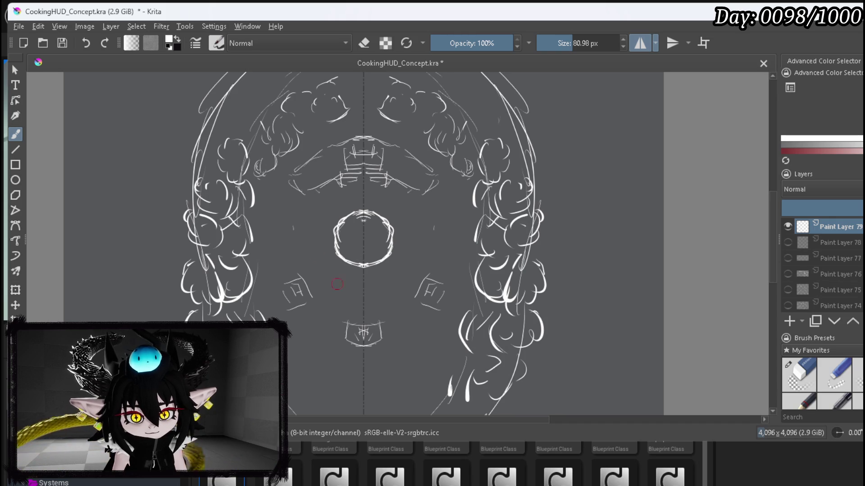
pyautogui.moveTo(214, 83)
pyautogui.mouseDown()
pyautogui.moveTo(198, 90)
pyautogui.moveTo(209, 134)
pyautogui.moveTo(234, 135)
pyautogui.mouseUp()
pyautogui.moveTo(229, 93)
pyautogui.mouseDown()
pyautogui.moveTo(245, 104)
pyautogui.moveTo(252, 92)
pyautogui.moveTo(257, 123)
pyautogui.mouseUp()
pyautogui.moveTo(202, 133)
pyautogui.mouseDown()
pyautogui.moveTo(183, 150)
pyautogui.moveTo(199, 142)
pyautogui.moveTo(187, 164)
pyautogui.moveTo(185, 201)
pyautogui.mouseUp()
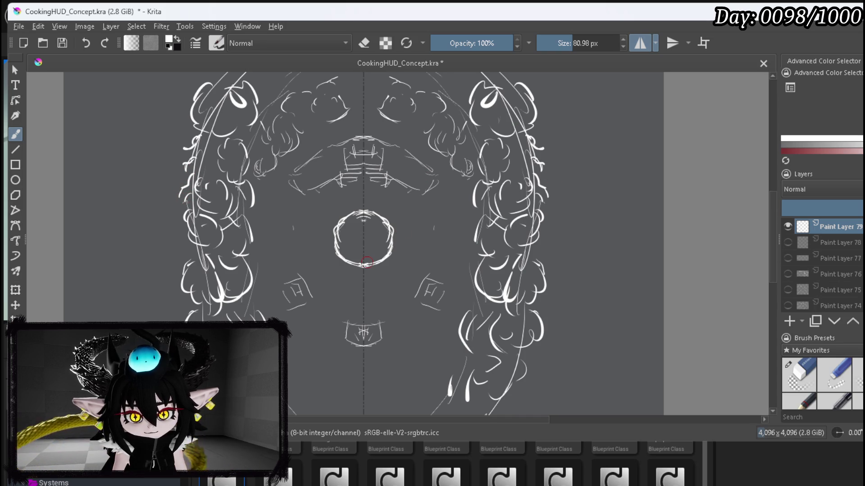
pyautogui.scroll(-2, 343, 141)
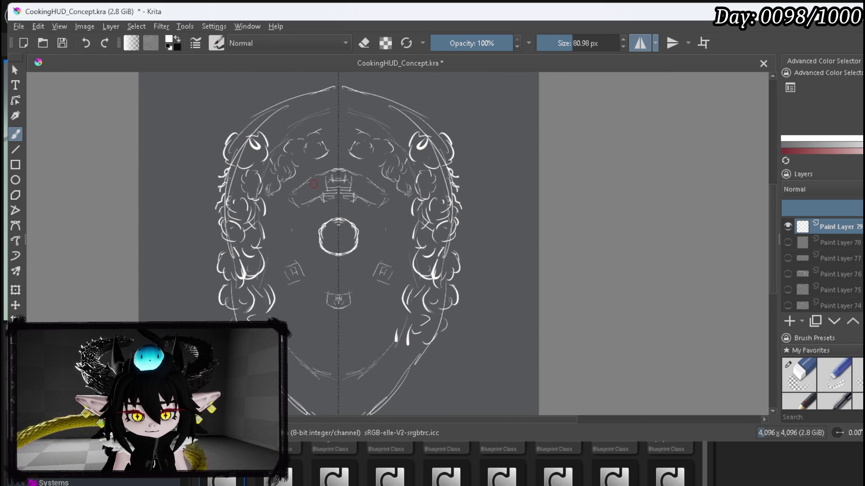
# Add a crown curl and dense mirrored curly hair along the head's bottom.
pyautogui.moveTo(283, 95)
pyautogui.mouseDown()
pyautogui.moveTo(266, 133)
pyautogui.moveTo(288, 136)
pyautogui.moveTo(310, 108)
pyautogui.mouseUp()
pyautogui.moveTo(306, 104)
pyautogui.mouseDown()
pyautogui.moveTo(306, 114)
pyautogui.moveTo(301, 94)
pyautogui.moveTo(338, 81)
pyautogui.moveTo(319, 119)
pyautogui.moveTo(331, 123)
pyautogui.moveTo(334, 151)
pyautogui.moveTo(328, 131)
pyautogui.moveTo(322, 157)
pyautogui.moveTo(268, 196)
pyautogui.moveTo(280, 208)
pyautogui.moveTo(264, 229)
pyautogui.moveTo(282, 242)
pyautogui.moveTo(277, 266)
pyautogui.moveTo(264, 270)
pyautogui.moveTo(290, 287)
pyautogui.moveTo(294, 318)
pyautogui.moveTo(313, 310)
pyautogui.moveTo(291, 336)
pyautogui.moveTo(322, 333)
pyautogui.moveTo(326, 359)
pyautogui.mouseUp()
pyautogui.moveTo(335, 330); pyautogui.dragTo(321, 319)
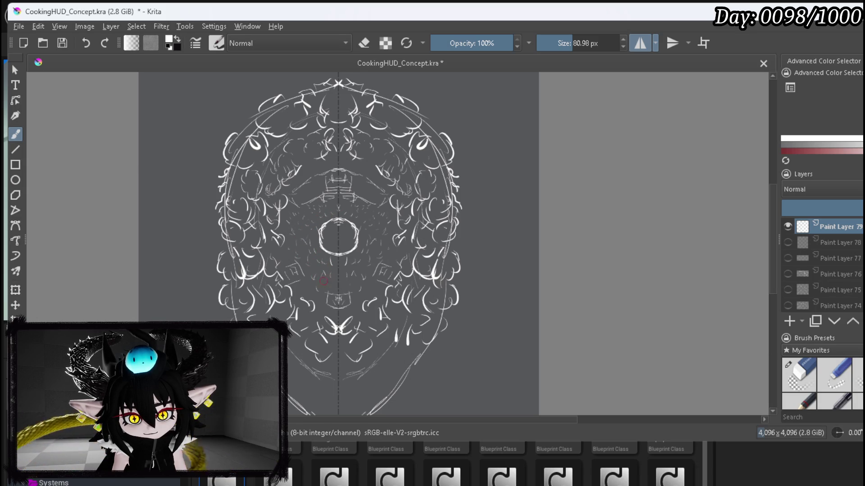
pyautogui.moveTo(416, 367); pyautogui.dragTo(383, 388)
pyautogui.moveTo(386, 350); pyautogui.dragTo(373, 392)
pyautogui.moveTo(363, 375); pyautogui.dragTo(326, 387)
pyautogui.moveTo(311, 397)
pyautogui.mouseDown()
pyautogui.moveTo(306, 414)
pyautogui.moveTo(331, 414)
pyautogui.mouseUp()
pyautogui.moveTo(334, 374); pyautogui.dragTo(335, 381)
pyautogui.moveTo(334, 379)
pyautogui.mouseDown()
pyautogui.moveTo(308, 406)
pyautogui.moveTo(333, 403)
pyautogui.mouseUp()
pyautogui.moveTo(287, 361); pyautogui.dragTo(284, 376)
pyautogui.moveTo(306, 378); pyautogui.dragTo(301, 347)
pyautogui.moveTo(293, 326); pyautogui.dragTo(291, 338)
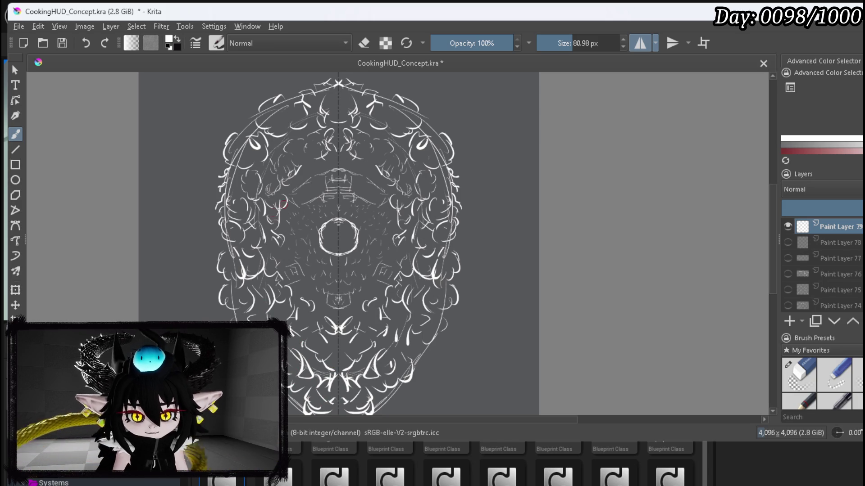
# Add short mirrored fur strokes across the lower face and bottom edge.
pyautogui.moveTo(333, 257); pyautogui.dragTo(337, 175)
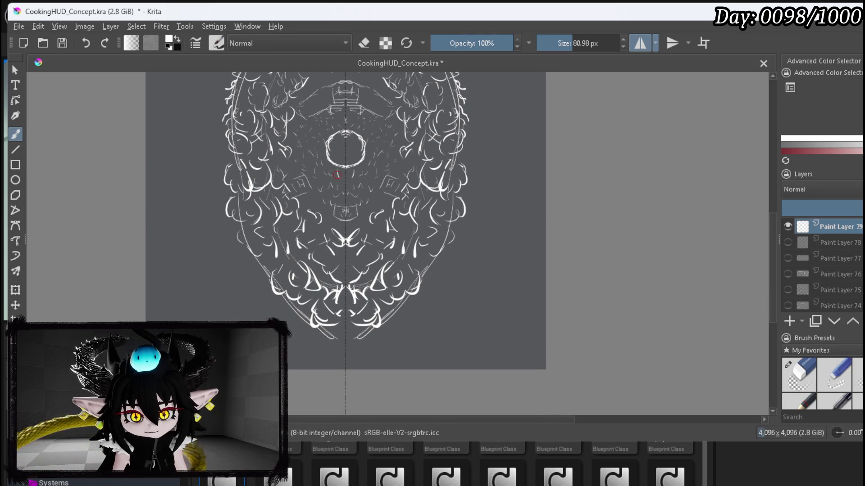
pyautogui.moveTo(289, 305); pyautogui.dragTo(285, 322)
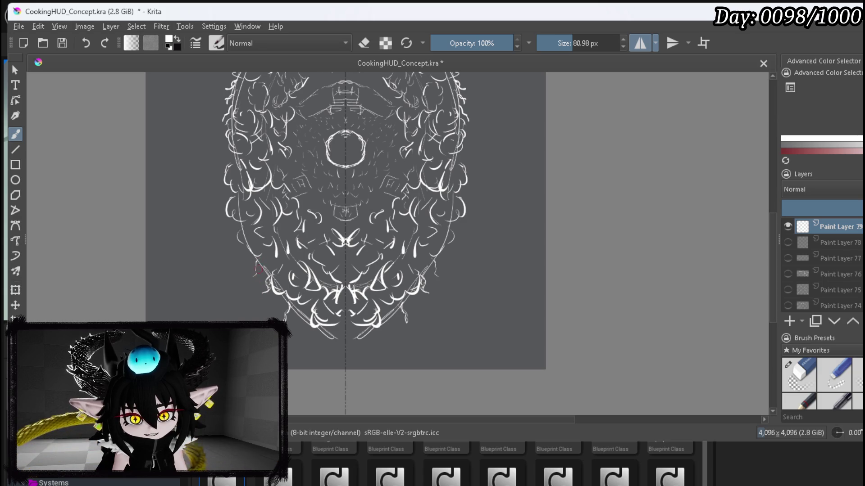
pyautogui.moveTo(260, 266); pyautogui.dragTo(258, 274)
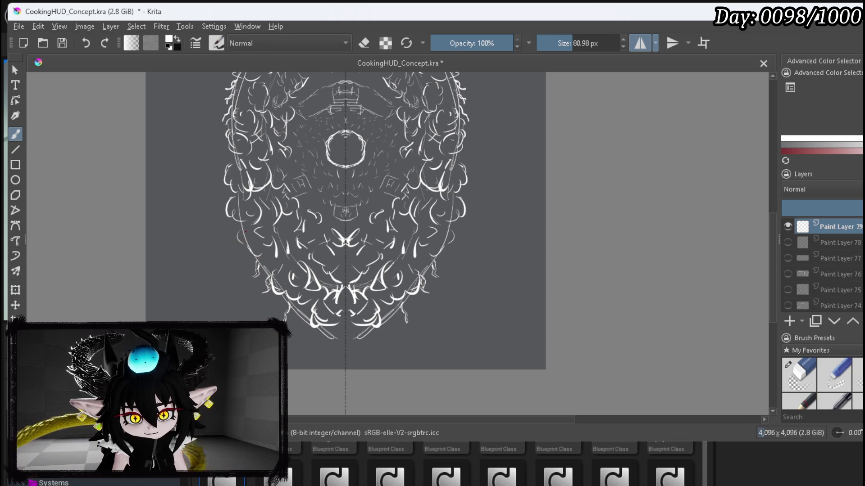
pyautogui.moveTo(241, 234); pyautogui.dragTo(229, 245)
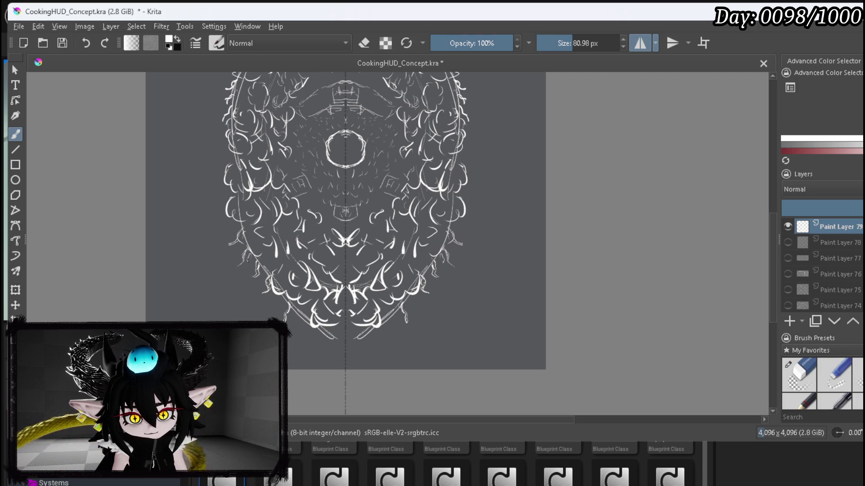
pyautogui.moveTo(250, 255); pyautogui.dragTo(247, 265)
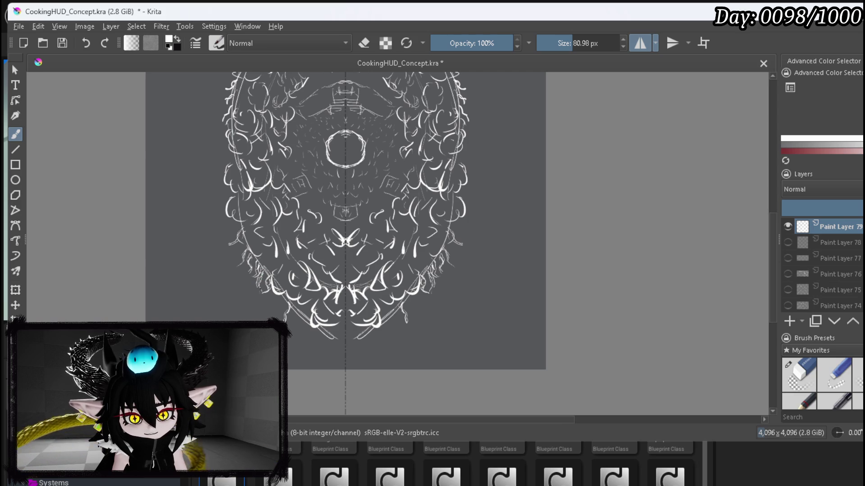
pyautogui.moveTo(281, 294); pyautogui.dragTo(278, 305)
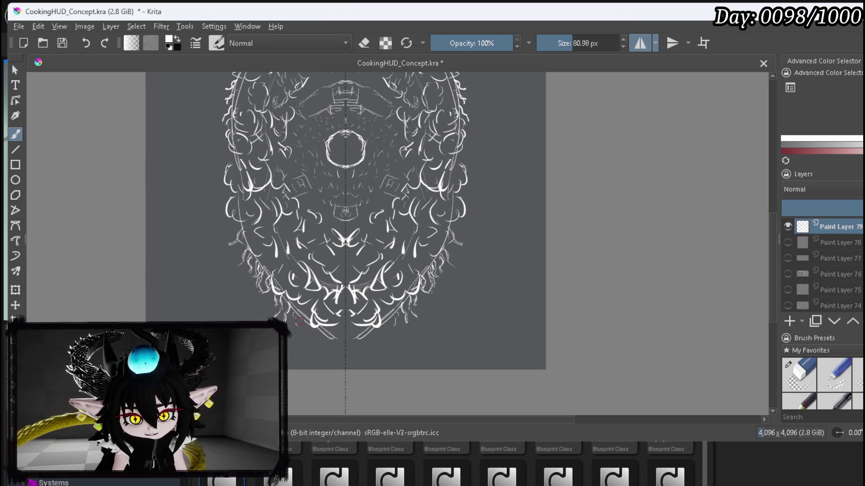
pyautogui.moveTo(309, 334); pyautogui.dragTo(344, 344)
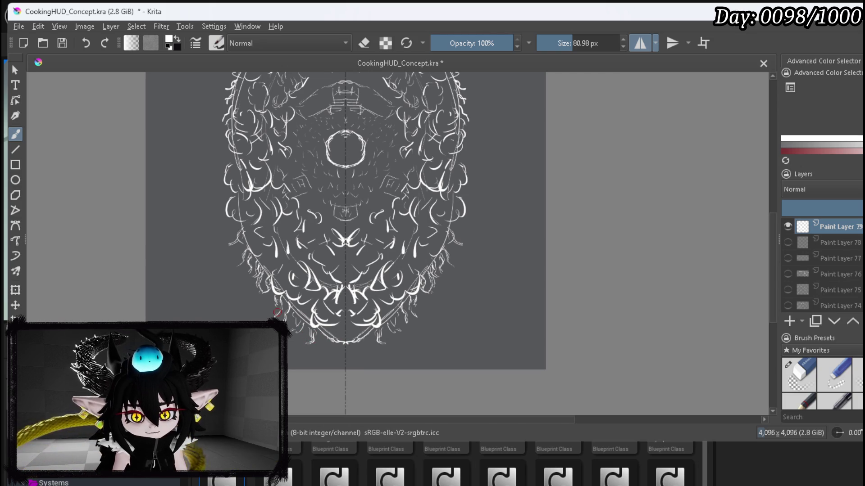
pyautogui.scroll(3, 292, 301)
# Zoom in and add mirrored detail lines inside the central ring, undoing unwanted strokes.
pyautogui.scroll(5, 334, 265)
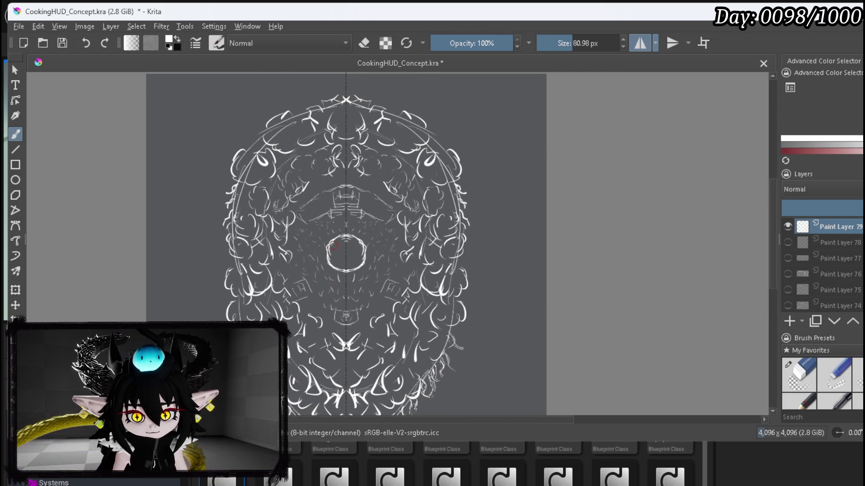
pyautogui.scroll(4, 334, 266)
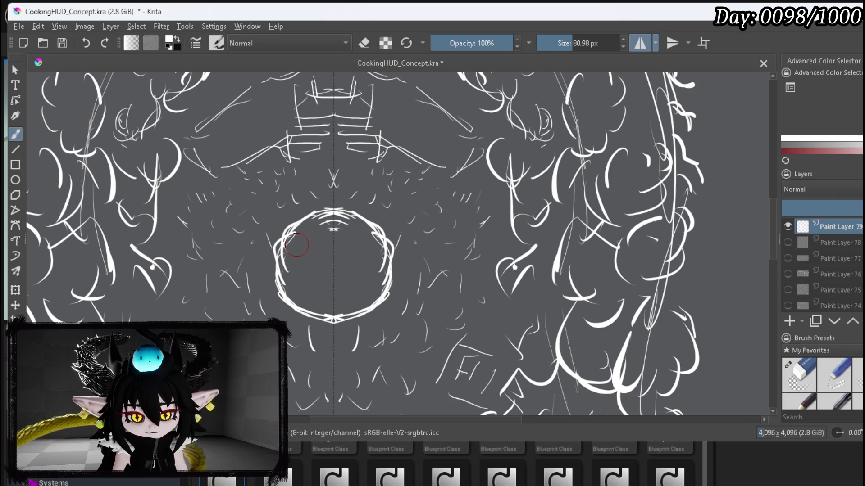
pyautogui.moveTo(302, 238)
pyautogui.mouseDown()
pyautogui.moveTo(296, 251)
pyautogui.moveTo(311, 292)
pyautogui.moveTo(318, 248)
pyautogui.mouseUp()
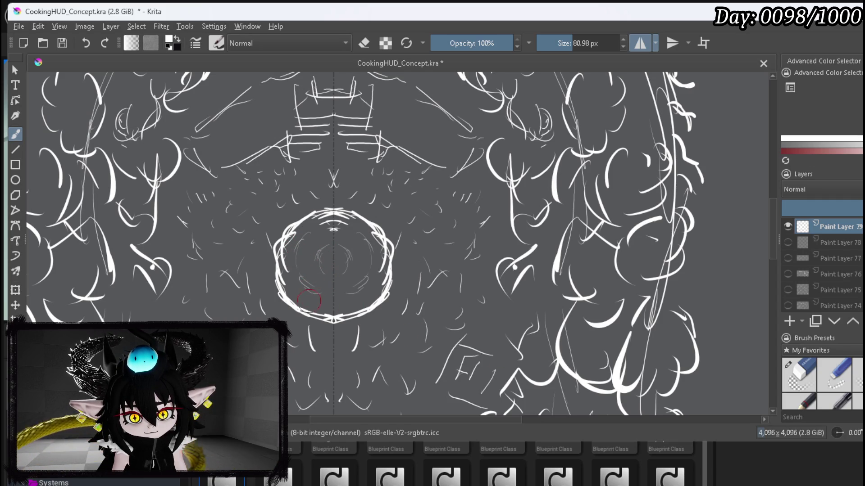
pyautogui.moveTo(341, 320); pyautogui.dragTo(333, 315)
pyautogui.hotkey('ctrl', 'z')
pyautogui.hotkey('ctrl', 'z')
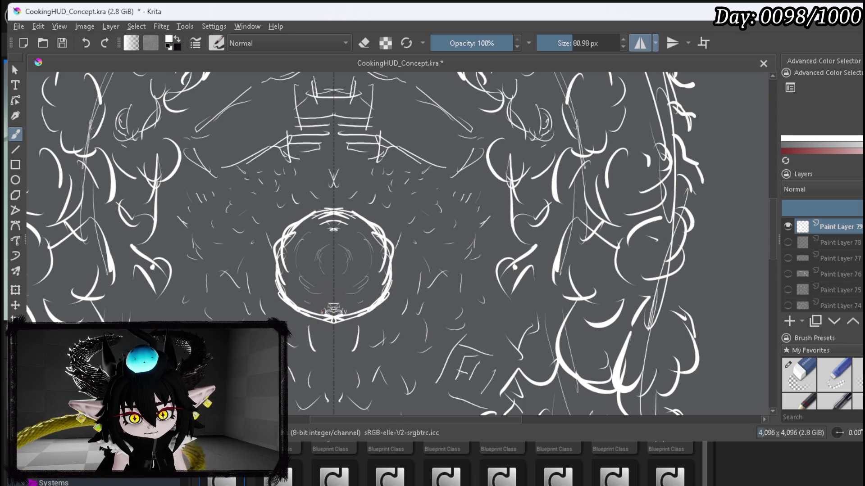
pyautogui.moveTo(319, 212); pyautogui.dragTo(340, 227)
pyautogui.hotkey('ctrl', 'z')
# Add mirrored strokes joining the bar shape above the ring and marks on the centre line.
pyautogui.moveTo(327, 136)
pyautogui.mouseDown()
pyautogui.moveTo(334, 138)
pyautogui.moveTo(322, 157)
pyautogui.moveTo(333, 159)
pyautogui.mouseUp()
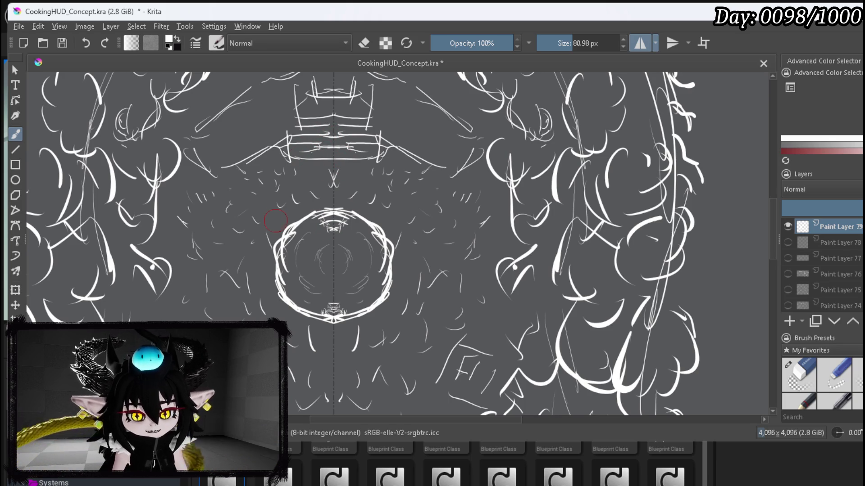
pyautogui.scroll(-3, 276, 221)
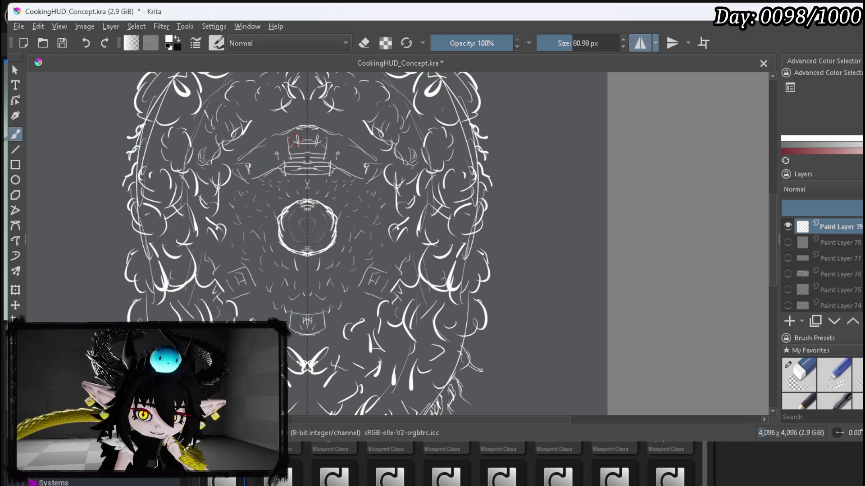
pyautogui.moveTo(302, 127)
pyautogui.mouseDown()
pyautogui.moveTo(307, 140)
pyautogui.moveTo(315, 132)
pyautogui.moveTo(311, 142)
pyautogui.moveTo(313, 129)
pyautogui.moveTo(315, 140)
pyautogui.moveTo(300, 163)
pyautogui.mouseUp()
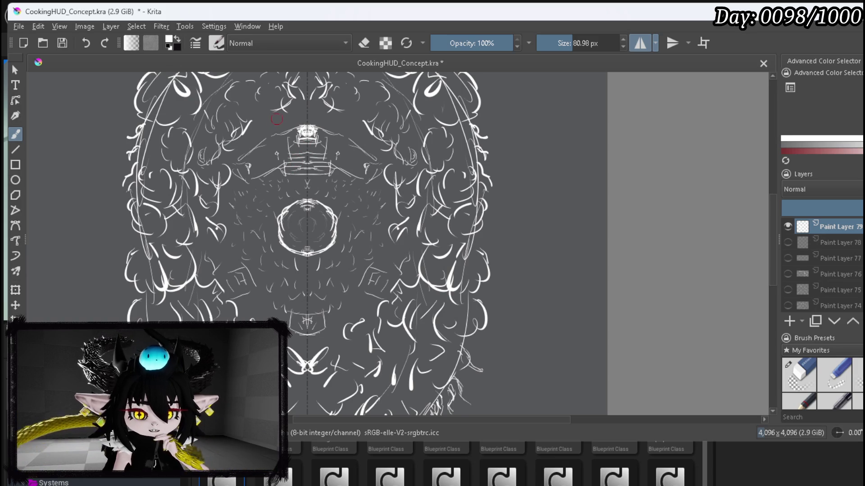
pyautogui.scroll(-1, 322, 263)
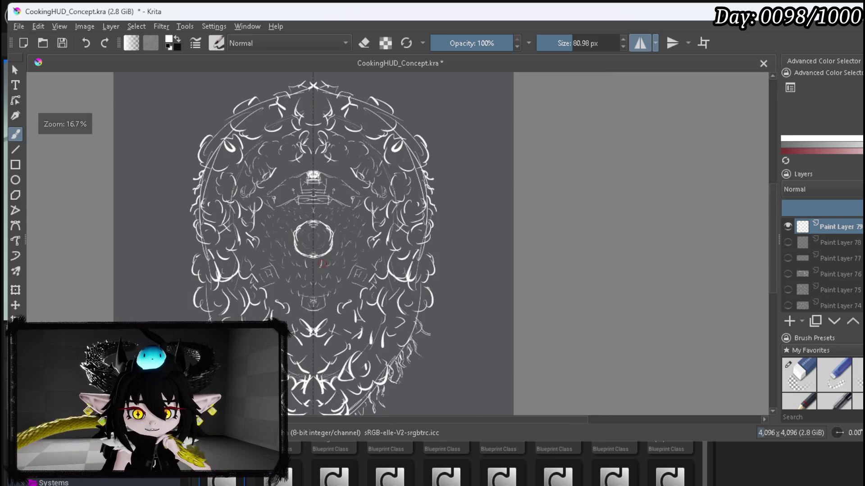
# Recentre the view and draw short mirrored vertical strokes near the top.
pyautogui.scroll(1, 367, 263)
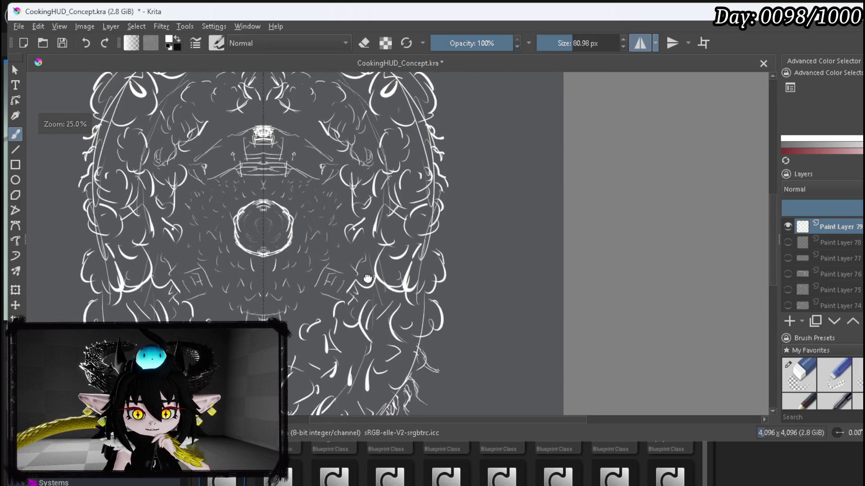
pyautogui.scroll(-1, 371, 288)
pyautogui.moveTo(367, 284); pyautogui.dragTo(379, 277)
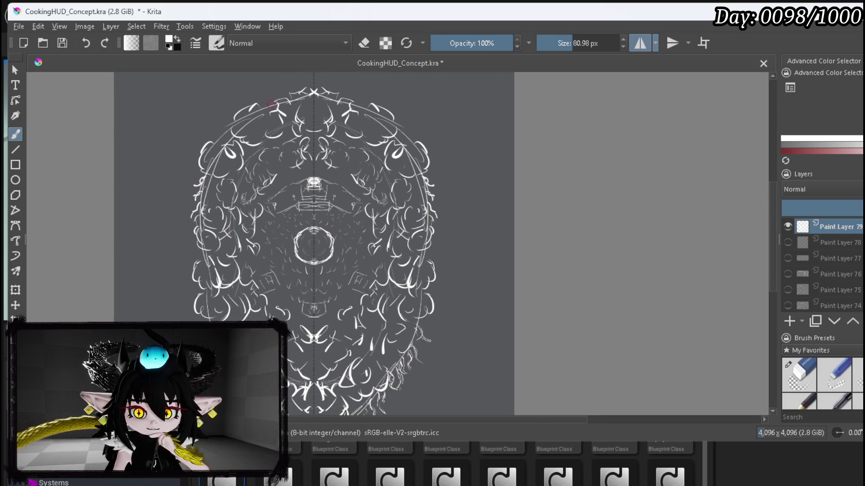
pyautogui.moveTo(285, 80)
pyautogui.mouseDown()
pyautogui.moveTo(274, 102)
pyautogui.moveTo(285, 72)
pyautogui.mouseUp()
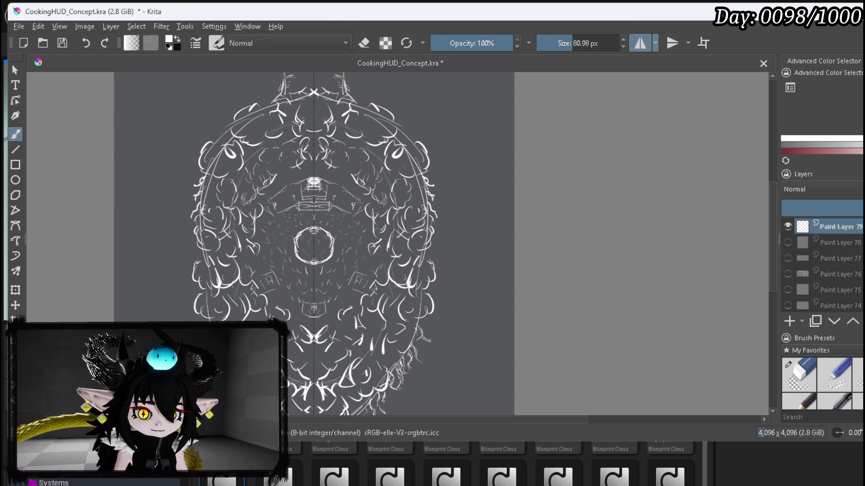
# Add mirrored curved strokes just below the ring and pick the 234.92 px eraser.
pyautogui.moveTo(287, 285)
pyautogui.mouseDown()
pyautogui.moveTo(313, 291)
pyautogui.moveTo(277, 302)
pyautogui.moveTo(314, 320)
pyautogui.moveTo(302, 310)
pyautogui.mouseUp()
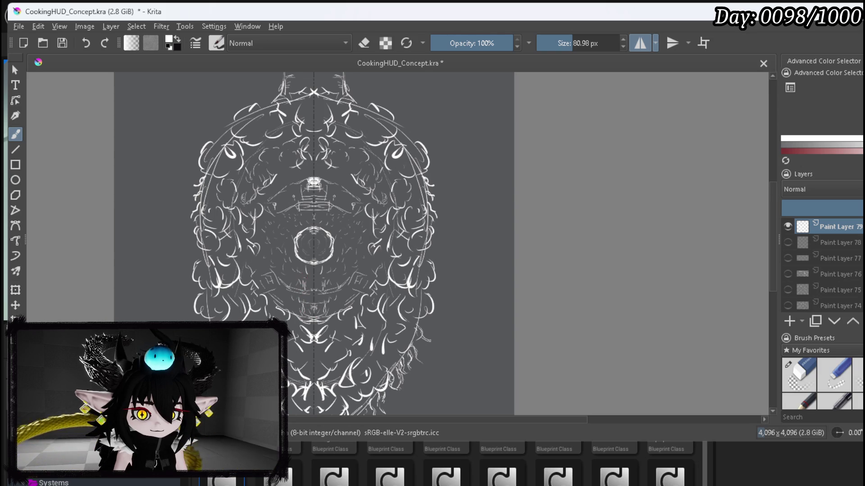
pyautogui.moveTo(306, 280); pyautogui.dragTo(308, 289)
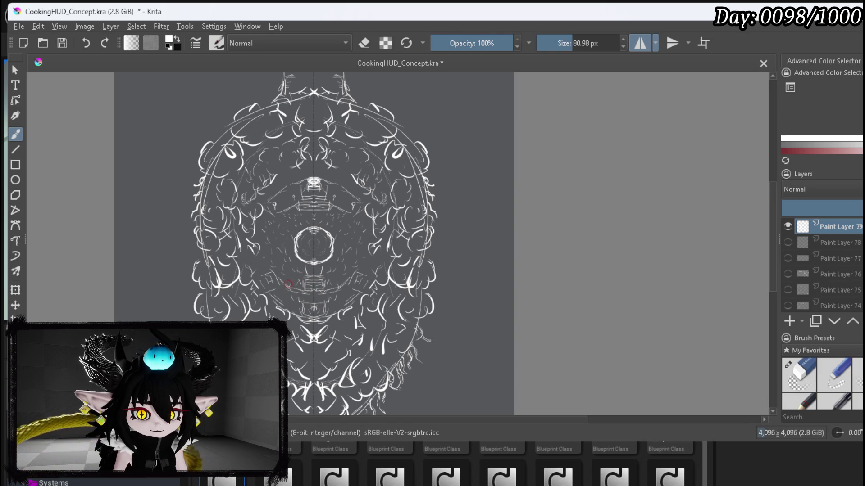
pyautogui.click(798, 373)
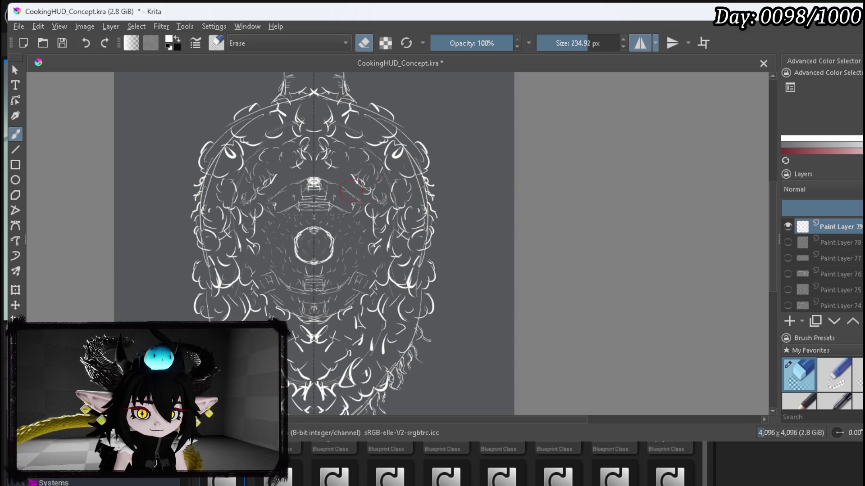
# Erase the ornament above the central ring.
pyautogui.moveTo(308, 189); pyautogui.dragTo(315, 177)
pyautogui.moveTo(285, 202); pyautogui.dragTo(317, 200)
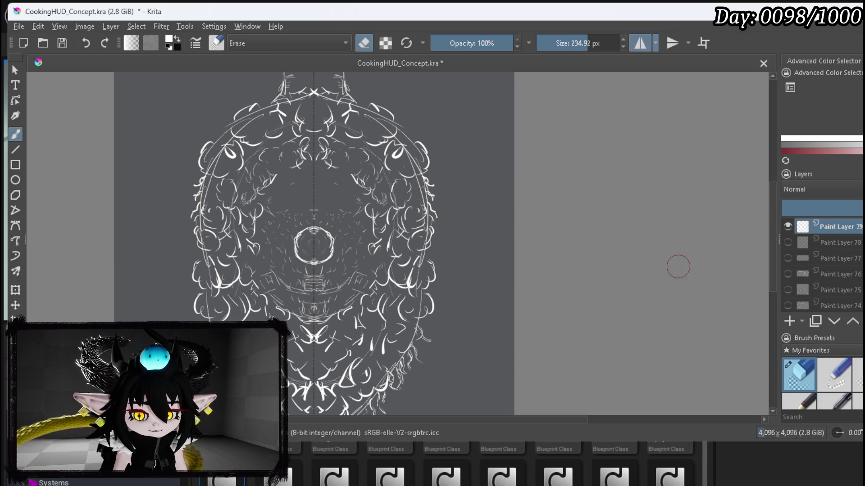
pyautogui.press('e')
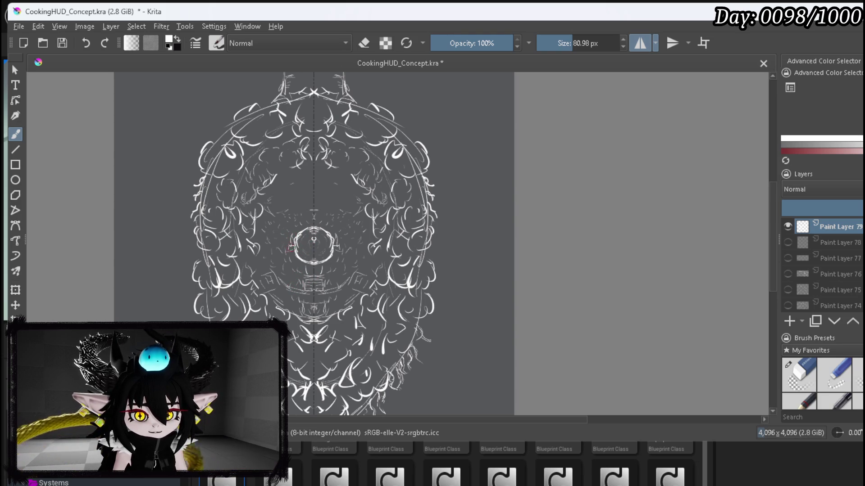
# Redraw mirrored skull-like detail inside the ring and along its top at 80.98 px.
pyautogui.moveTo(292, 255); pyautogui.dragTo(292, 259)
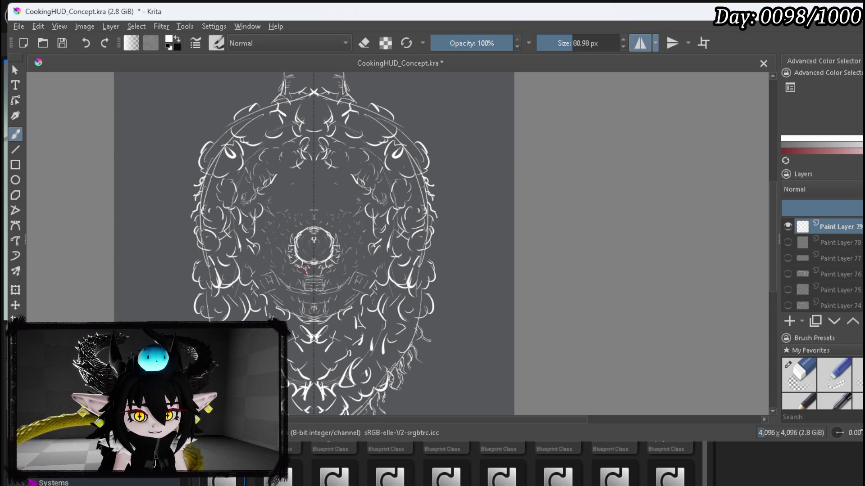
pyautogui.moveTo(314, 275); pyautogui.dragTo(306, 273)
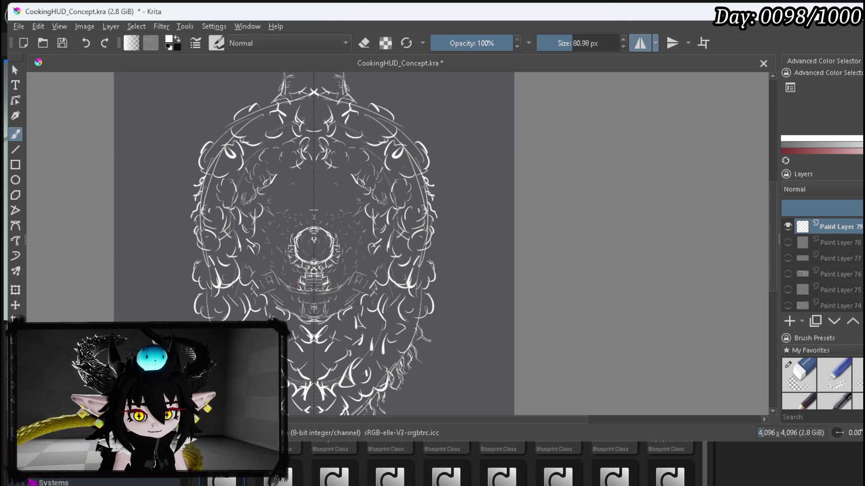
pyautogui.moveTo(294, 231)
pyautogui.mouseDown()
pyautogui.moveTo(310, 222)
pyautogui.moveTo(272, 201)
pyautogui.moveTo(311, 197)
pyautogui.moveTo(313, 181)
pyautogui.mouseUp()
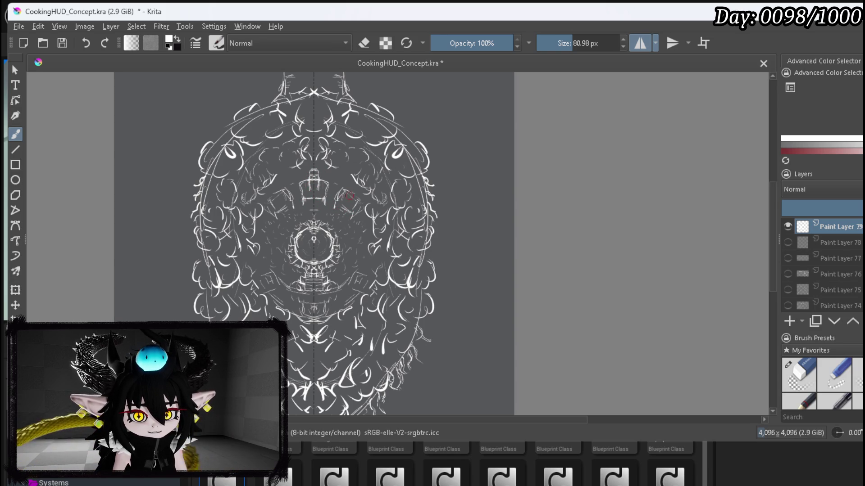
# Draw mirrored crown-like boxy ornaments on either side of the top-centre shape.
pyautogui.moveTo(347, 193); pyautogui.dragTo(354, 175)
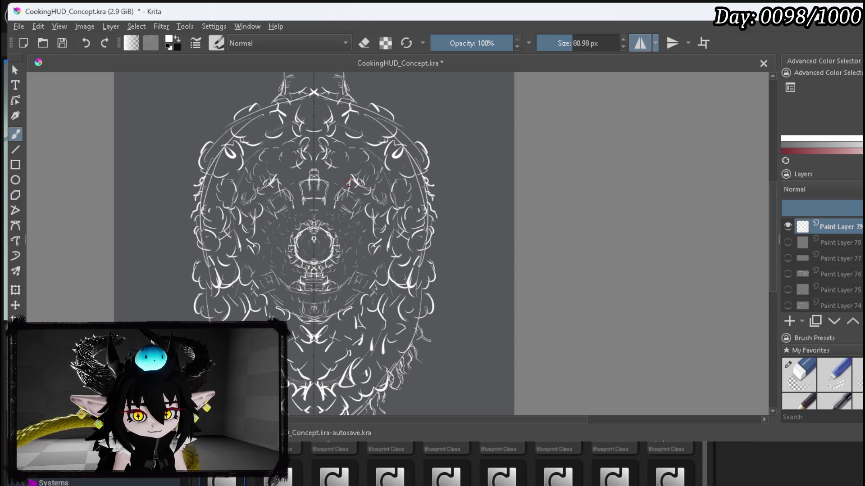
pyautogui.moveTo(357, 186); pyautogui.dragTo(342, 215)
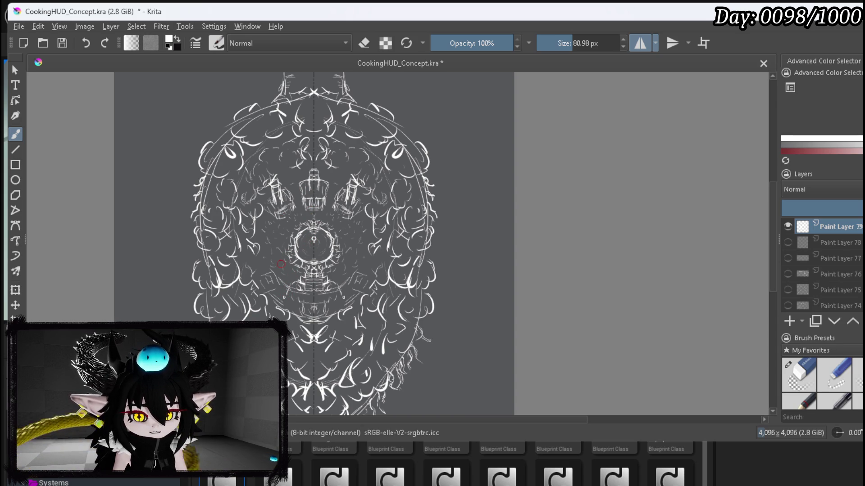
pyautogui.scroll(-3, 191, 218)
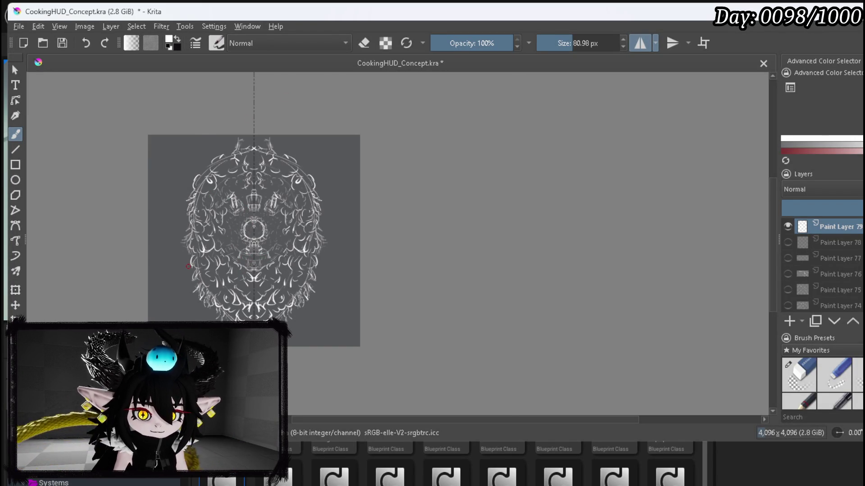
# Zoom into the upper sketch and add small mirrored marks near the ornaments.
pyautogui.scroll(3, 188, 266)
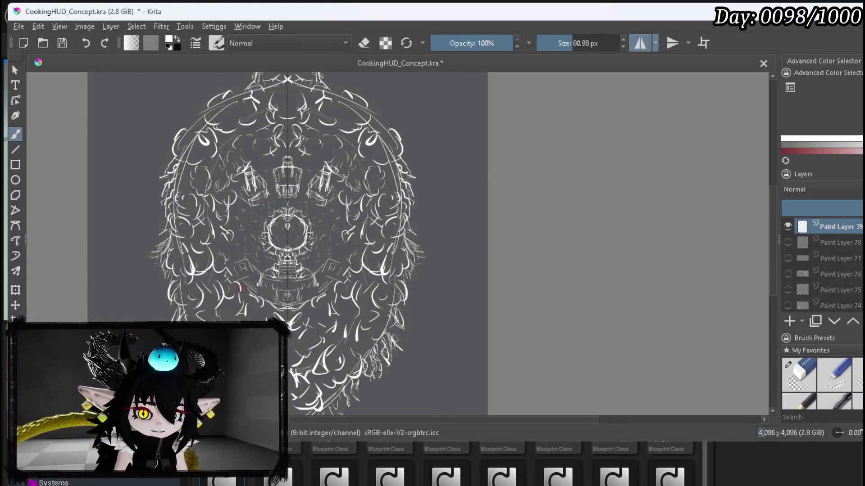
pyautogui.scroll(2, 241, 288)
pyautogui.moveTo(311, 352)
pyautogui.mouseDown()
pyautogui.moveTo(278, 300)
pyautogui.moveTo(290, 251)
pyautogui.moveTo(292, 263)
pyautogui.mouseUp()
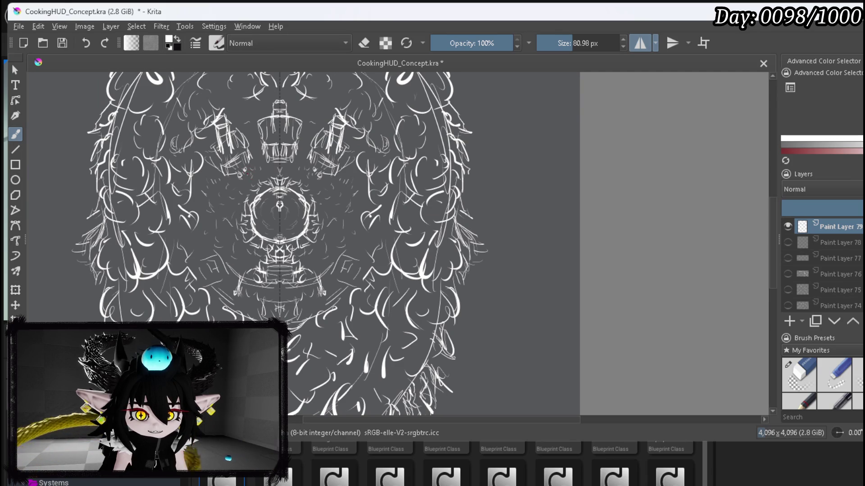
pyautogui.moveTo(244, 172); pyautogui.dragTo(248, 202)
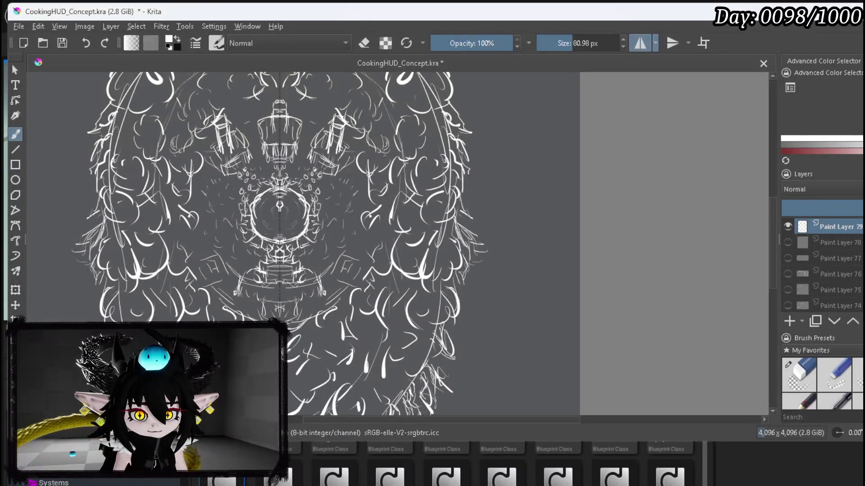
# Sketch a mirrored pair of diamond-shaped eyes below the central ring.
pyautogui.click(805, 376)
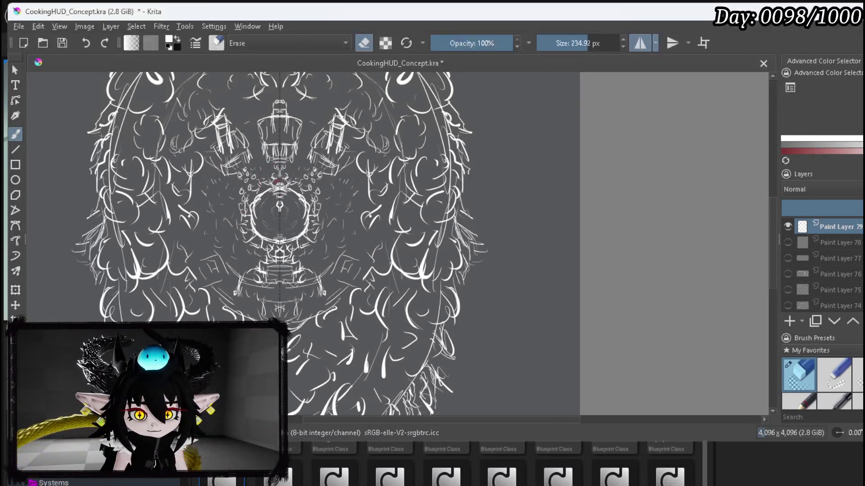
pyautogui.press('e')
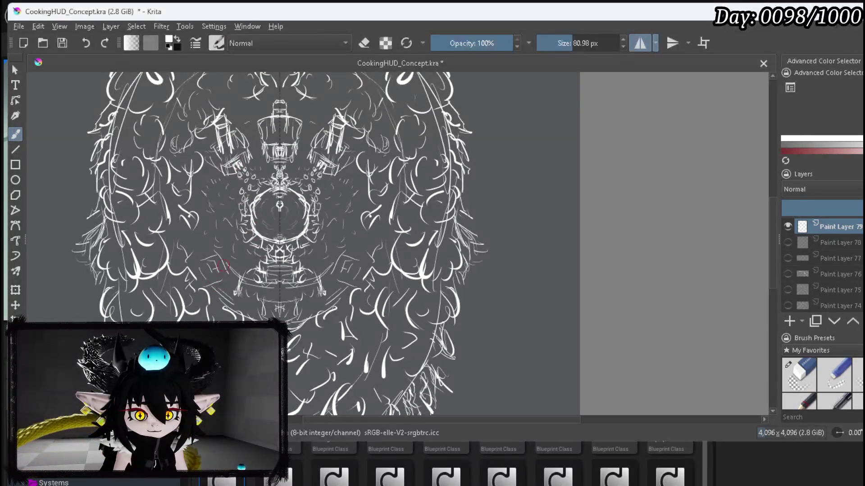
pyautogui.moveTo(224, 273); pyautogui.dragTo(213, 285)
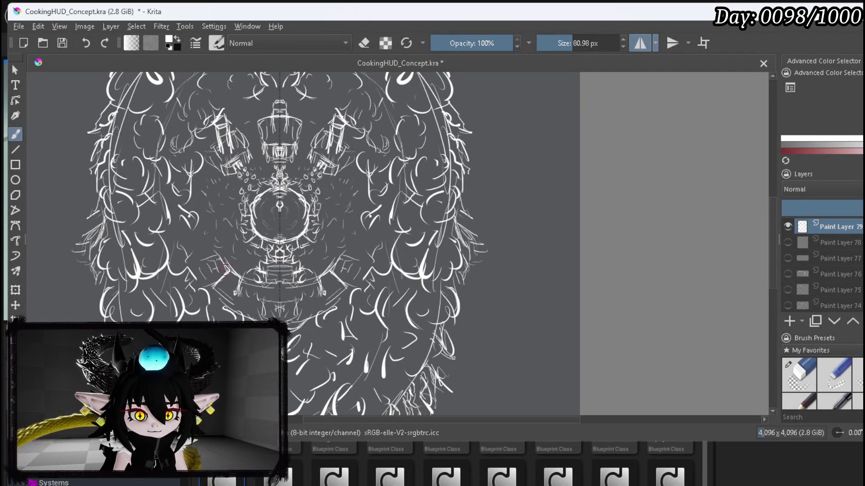
pyautogui.moveTo(206, 254)
pyautogui.mouseDown()
pyautogui.moveTo(198, 266)
pyautogui.moveTo(208, 277)
pyautogui.moveTo(218, 271)
pyautogui.mouseUp()
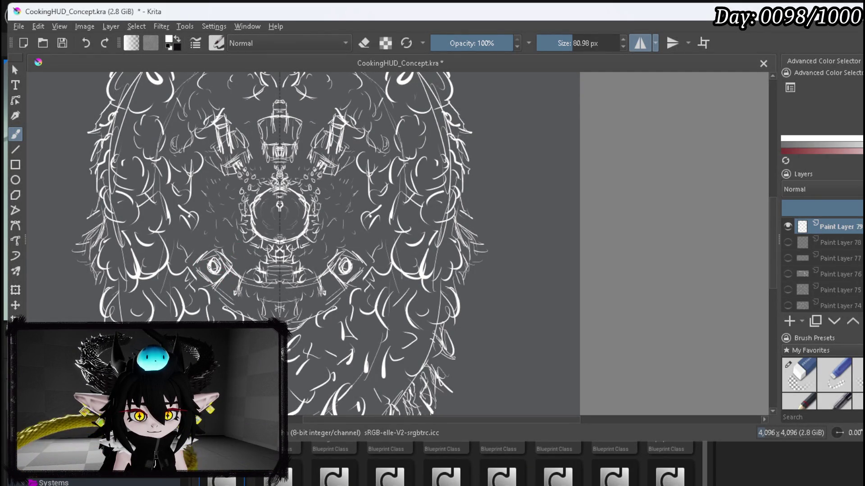
# Darken the mirrored eyes, outline the box below centre, and extend the lamp lines upward.
pyautogui.moveTo(210, 262)
pyautogui.mouseDown()
pyautogui.moveTo(223, 270)
pyautogui.moveTo(224, 259)
pyautogui.mouseUp()
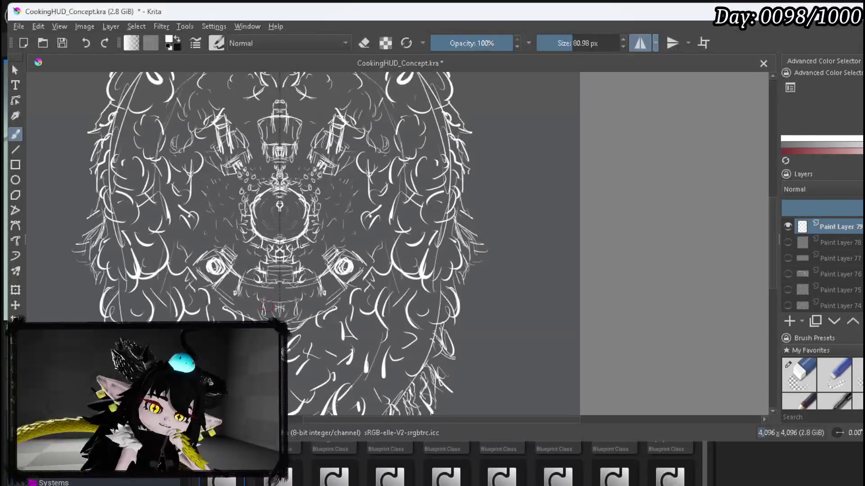
pyautogui.moveTo(264, 300)
pyautogui.mouseDown()
pyautogui.moveTo(279, 300)
pyautogui.moveTo(277, 315)
pyautogui.mouseUp()
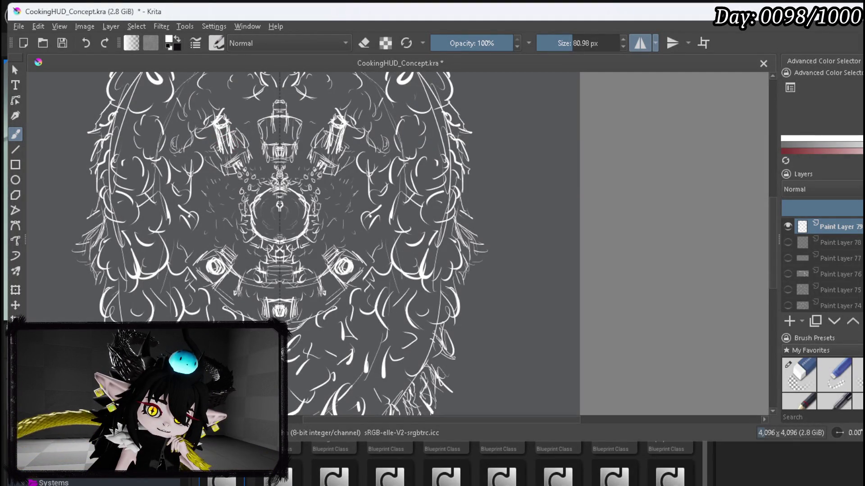
pyautogui.moveTo(272, 123); pyautogui.dragTo(269, 111)
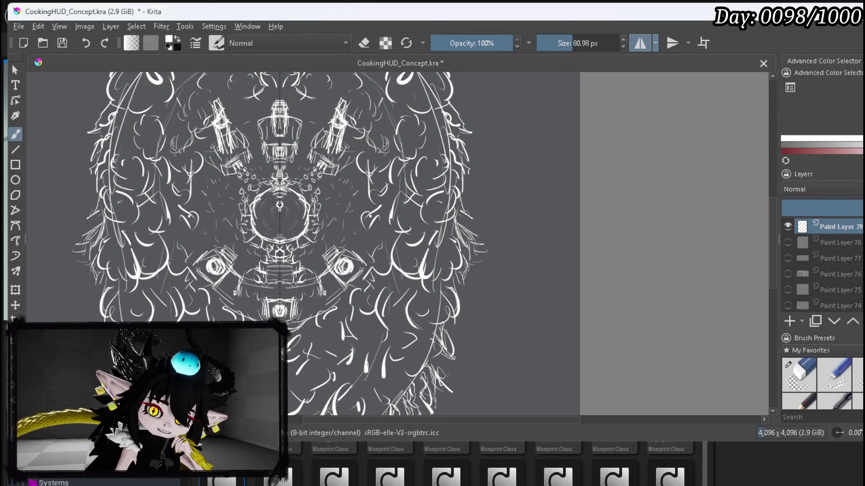
pyautogui.moveTo(274, 108); pyautogui.dragTo(274, 82)
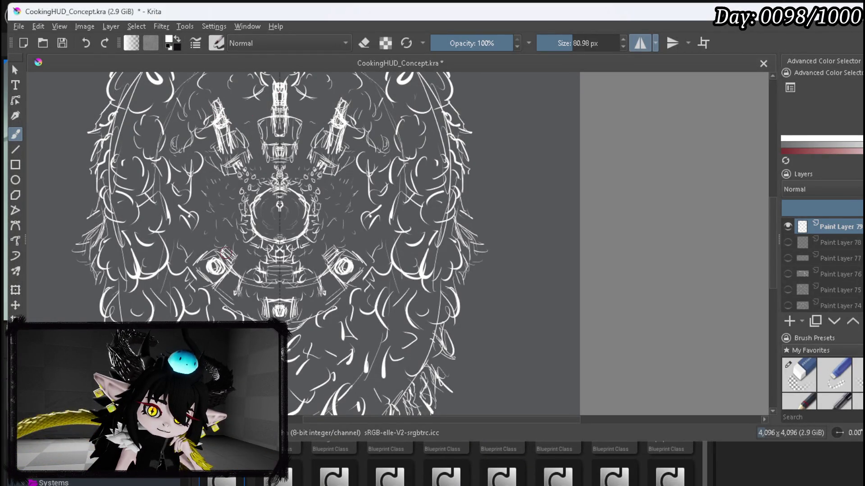
pyautogui.scroll(-2, 460, 301)
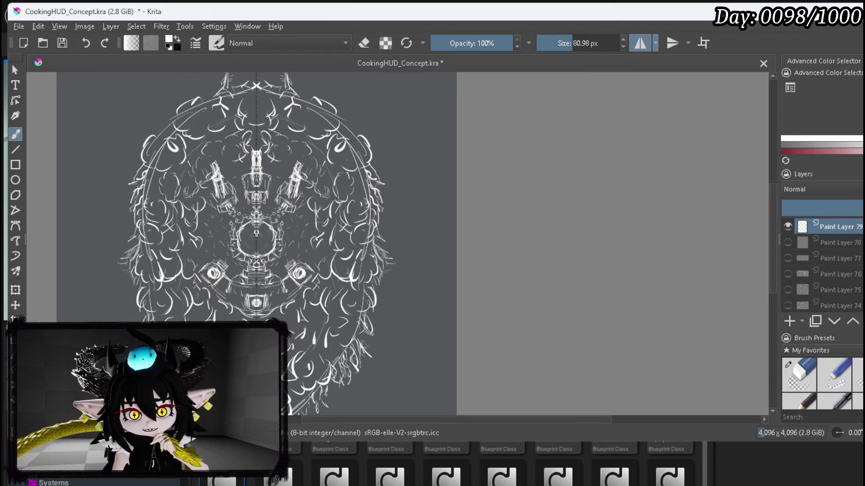
# Zoom out, undo the stray mirrored strokes, and switch off horizontal mirroring.
pyautogui.moveTo(378, 271); pyautogui.dragTo(378, 251)
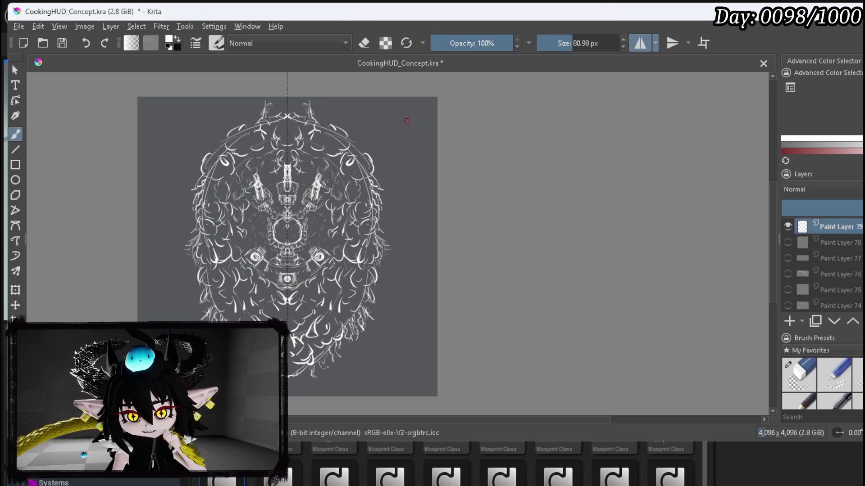
pyautogui.moveTo(407, 119); pyautogui.dragTo(406, 141)
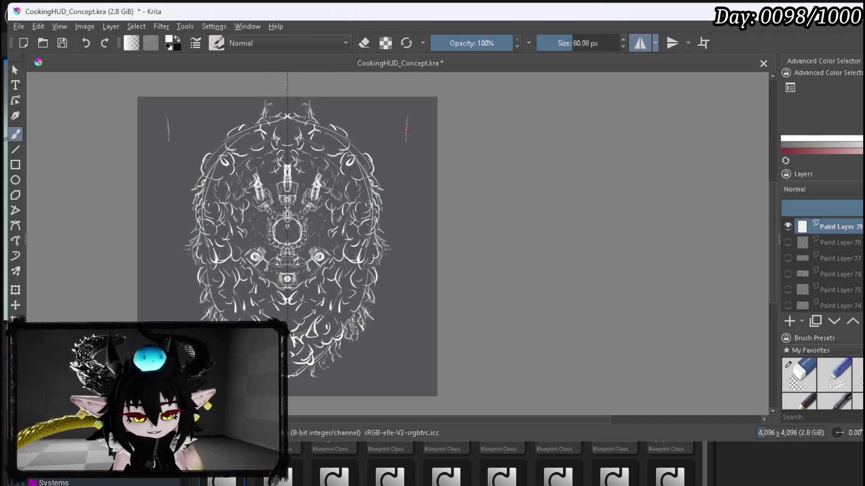
pyautogui.hotkey('ctrl', 'z')
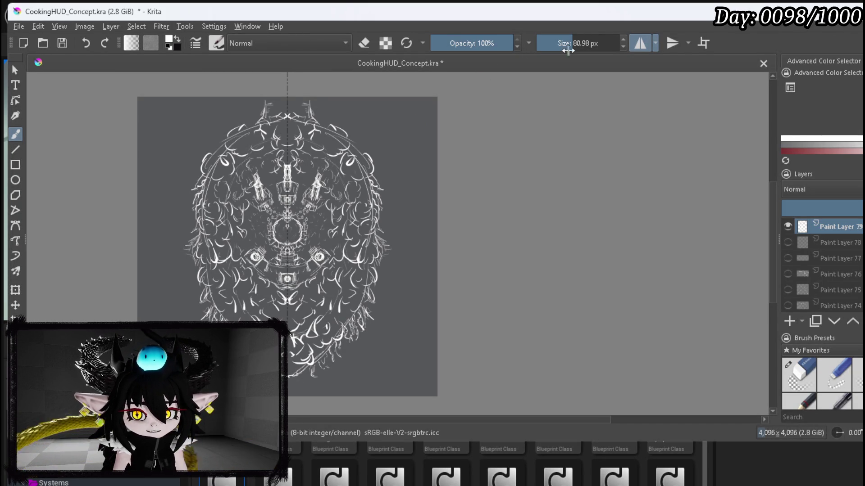
pyautogui.click(638, 45)
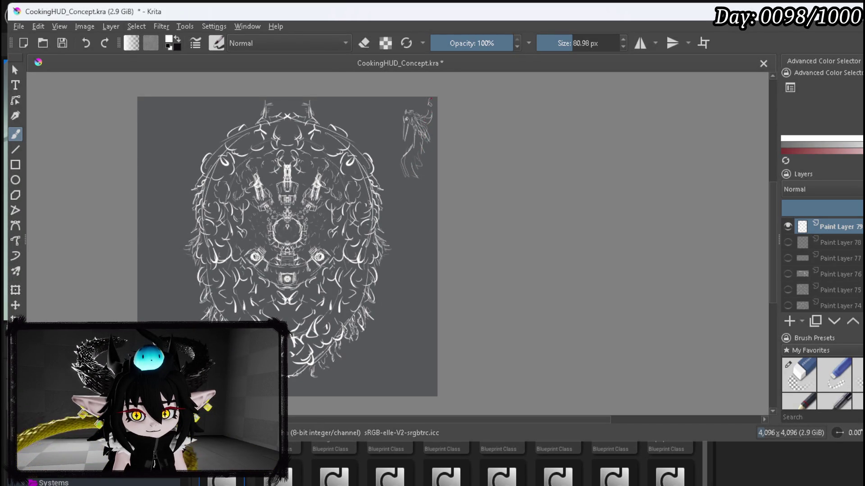
# Sketch a small standing figure in the top-right corner of the canvas.
pyautogui.moveTo(431, 127); pyautogui.dragTo(431, 107)
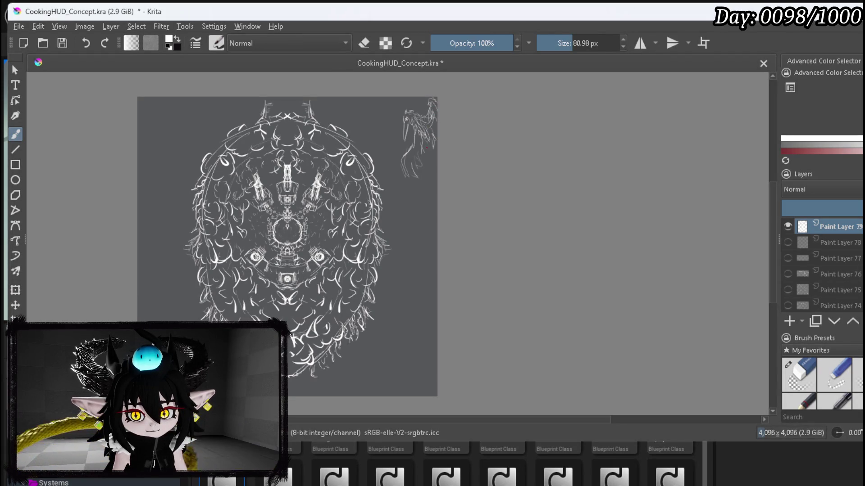
pyautogui.moveTo(426, 184)
pyautogui.mouseDown()
pyautogui.moveTo(432, 149)
pyautogui.moveTo(427, 167)
pyautogui.mouseUp()
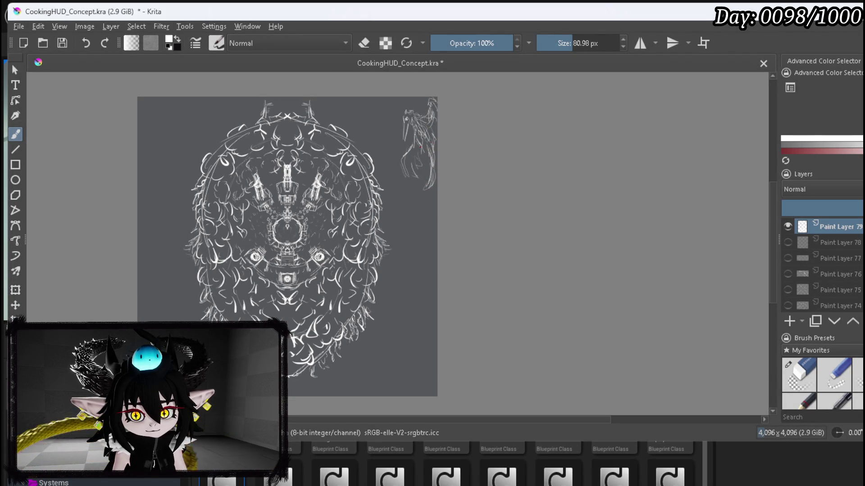
pyautogui.moveTo(418, 154); pyautogui.dragTo(405, 174)
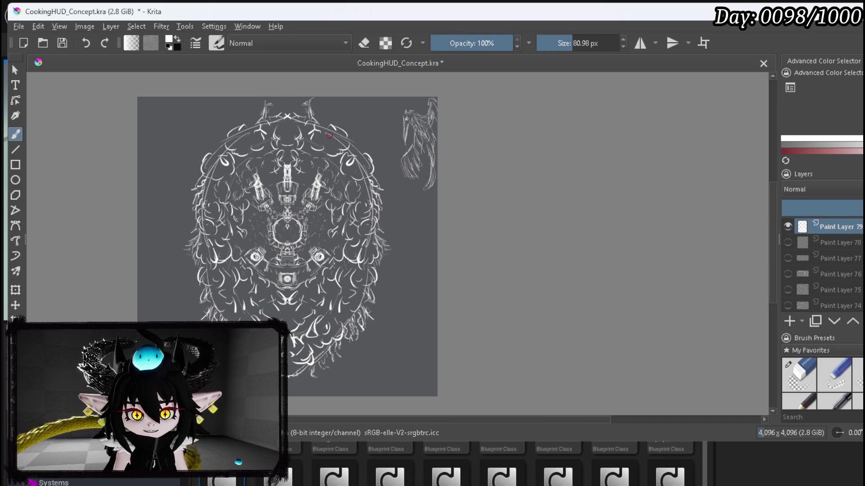
pyautogui.moveTo(244, 79); pyautogui.dragTo(232, 113)
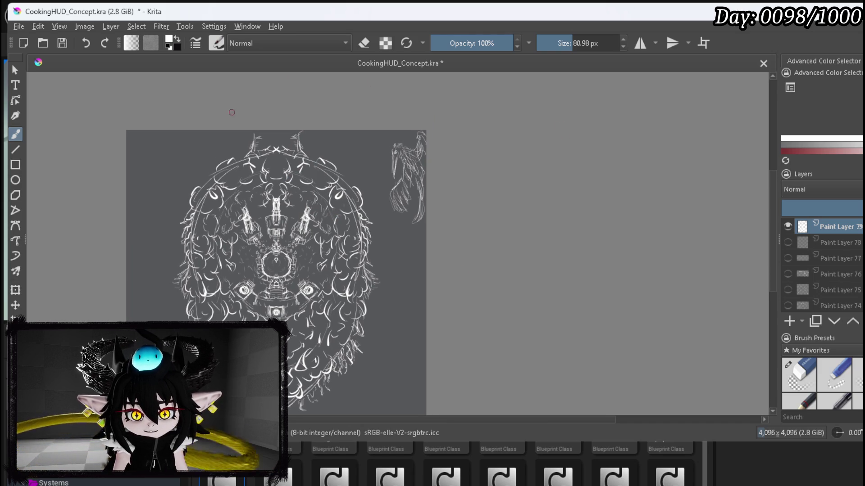
# Save the CookingHUD_Concept drawing in Krita.
pyautogui.click(63, 43)
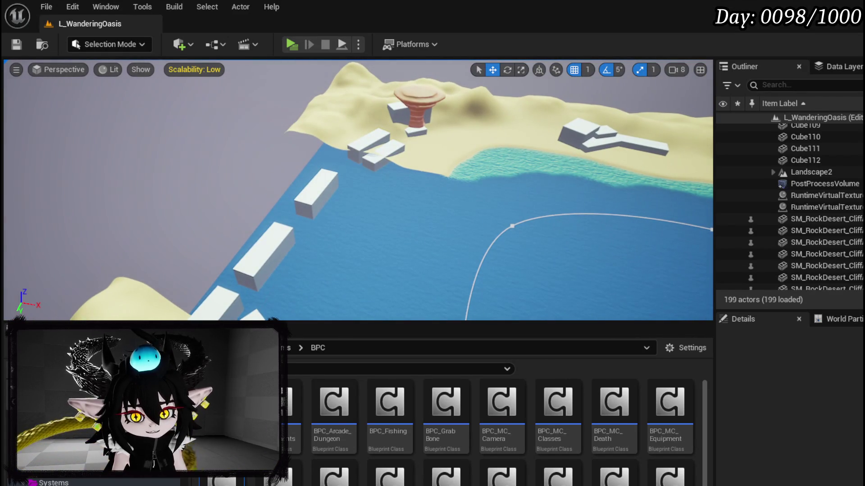
# Expand Landscape2 in the Outliner, then orbit the viewport close to the cliff at the water's edge.
pyautogui.scroll(3, 802, 164)
pyautogui.scroll(-2, 835, 164)
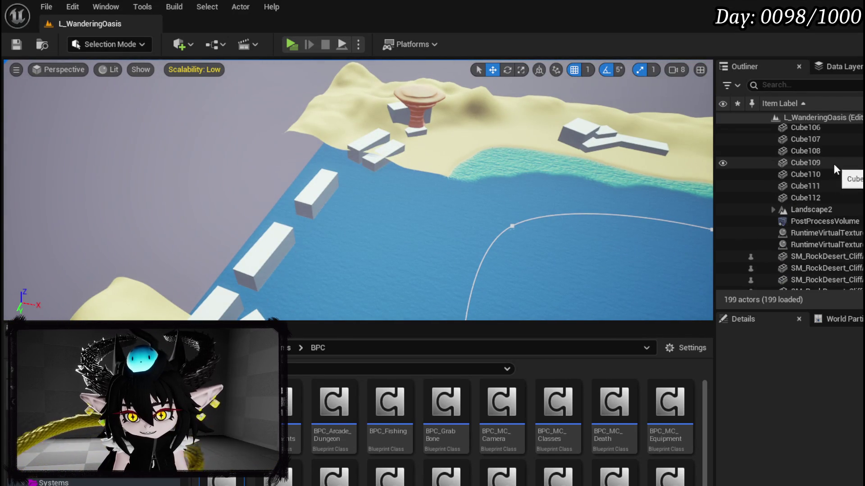
pyautogui.click(771, 207)
pyautogui.scroll(-3, 786, 183)
pyautogui.scroll(-5, 855, 175)
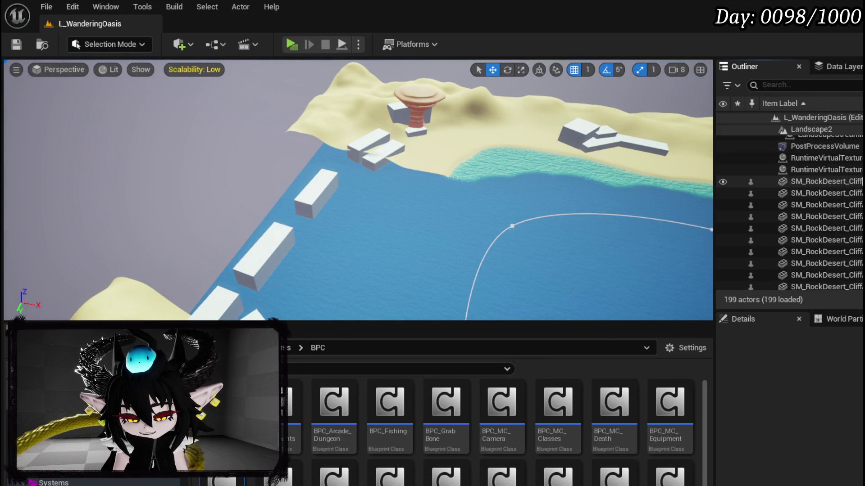
pyautogui.scroll(3, 854, 172)
pyautogui.scroll(2, 854, 168)
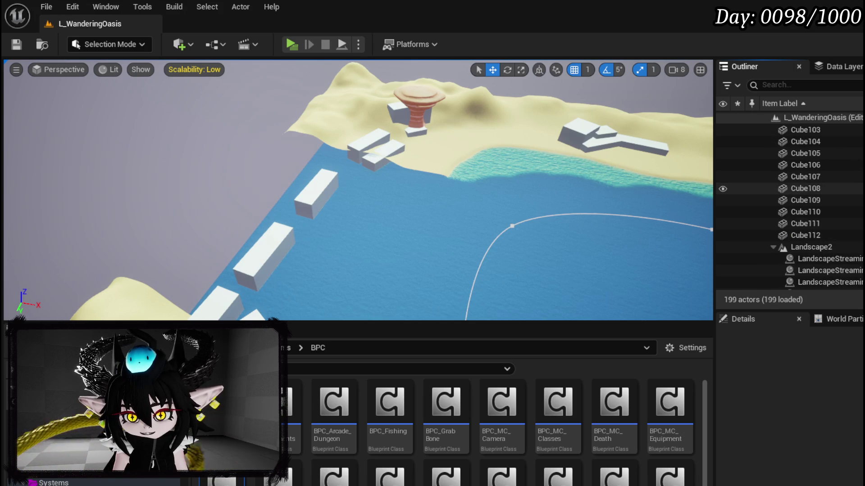
pyautogui.scroll(-2, 772, 220)
pyautogui.scroll(-3, 772, 219)
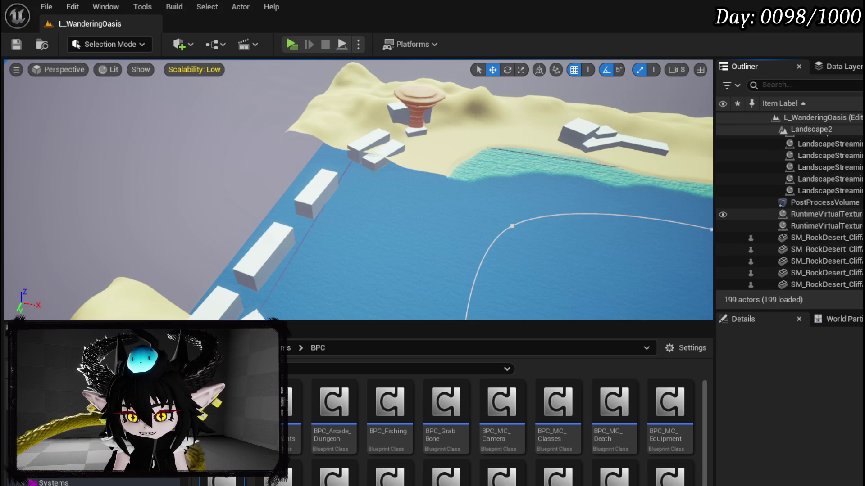
pyautogui.scroll(10, 828, 189)
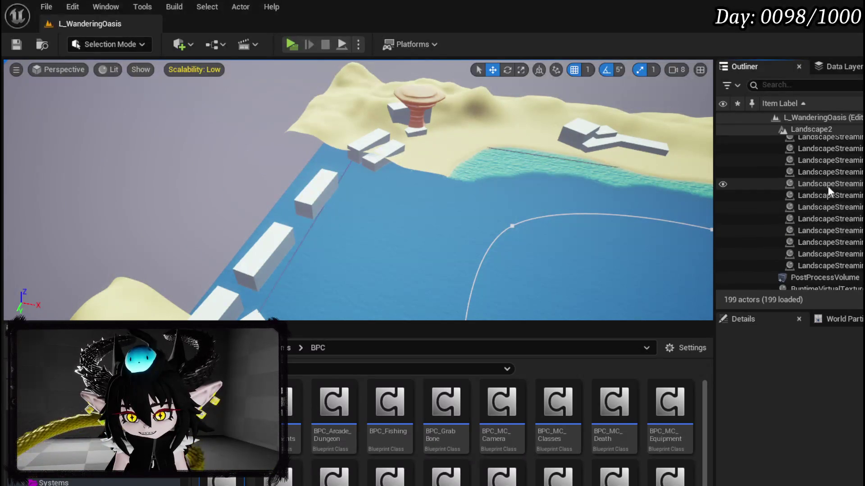
pyautogui.scroll(5, 855, 194)
pyautogui.scroll(5, 855, 191)
pyautogui.scroll(8, 855, 189)
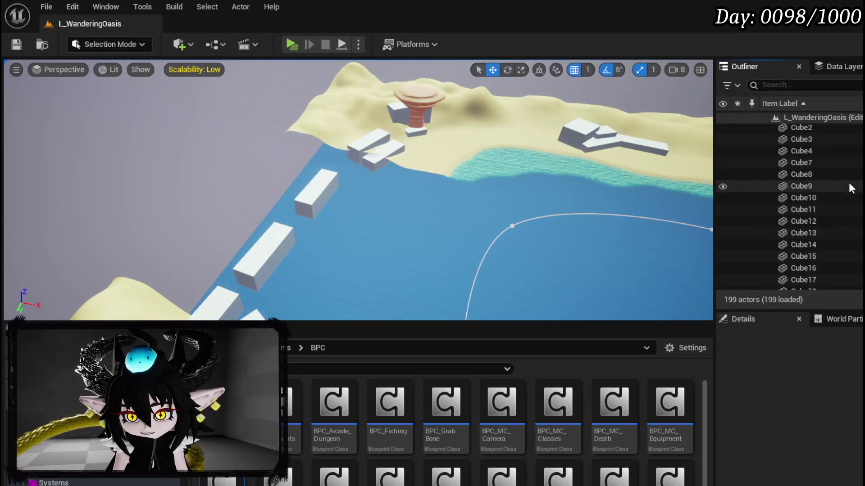
pyautogui.scroll(-12, 851, 187)
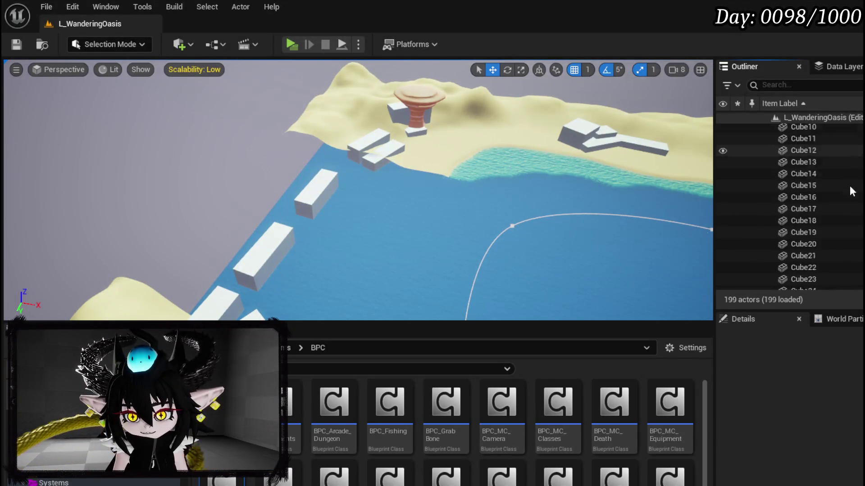
pyautogui.scroll(-15, 841, 189)
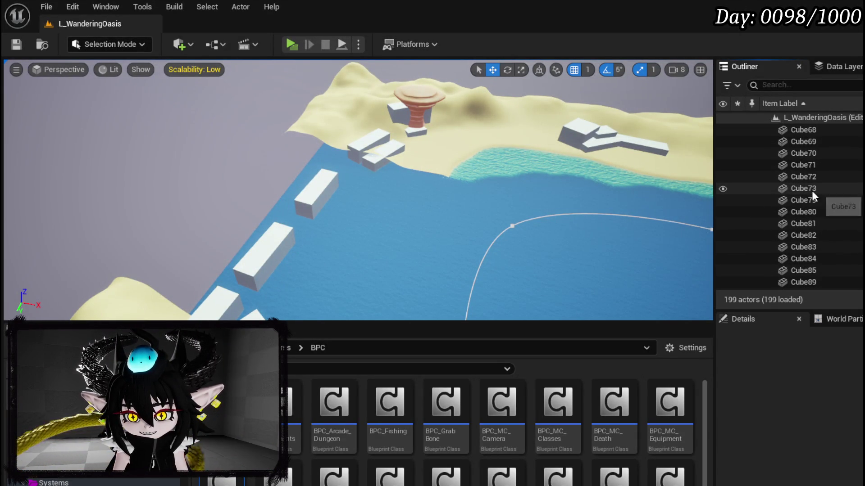
pyautogui.scroll(-10, 829, 198)
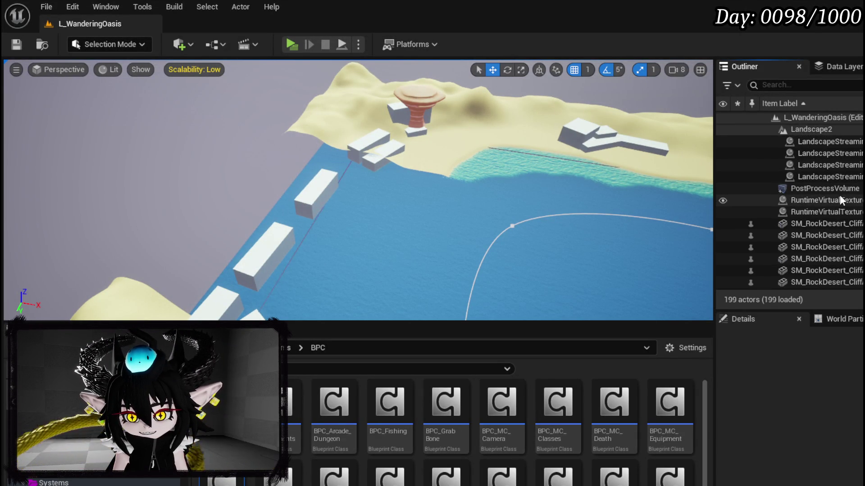
pyautogui.scroll(-10, 839, 198)
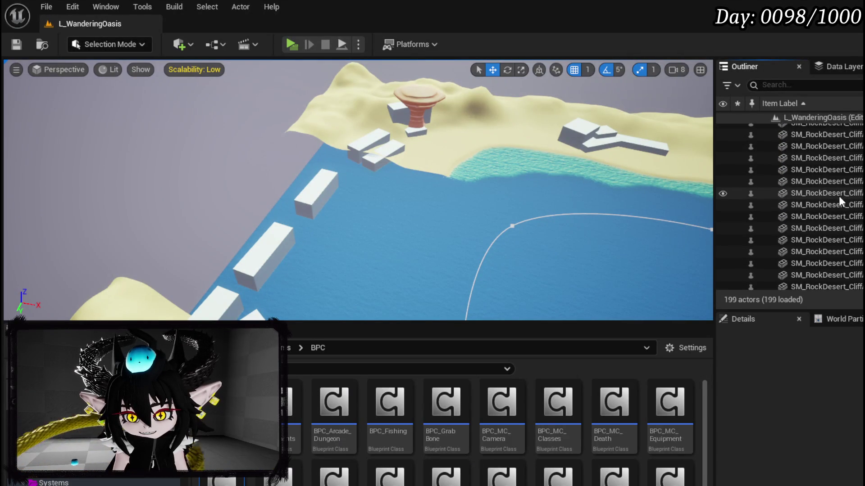
pyautogui.scroll(-5, 839, 198)
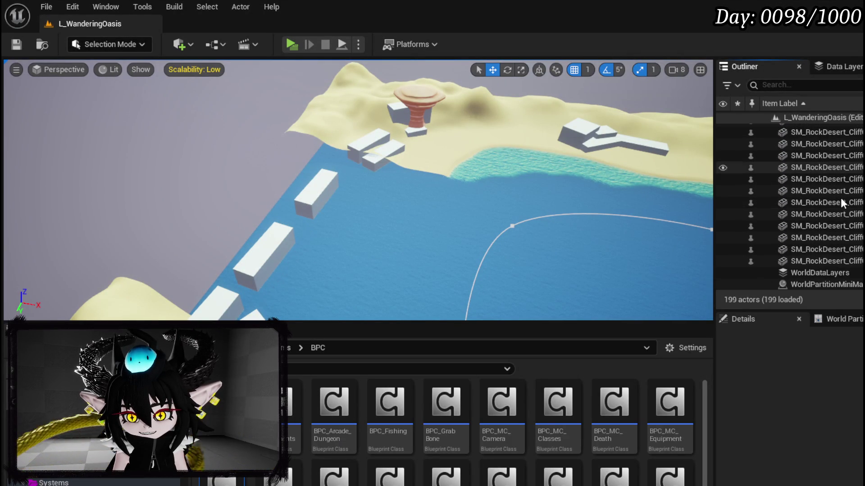
pyautogui.moveTo(516, 162)
pyautogui.mouseDown()
pyautogui.moveTo(405, 202)
pyautogui.moveTo(279, 167)
pyautogui.moveTo(243, 194)
pyautogui.moveTo(244, 212)
pyautogui.moveTo(252, 193)
pyautogui.mouseUp()
pyautogui.scroll(-10, 358, 190)
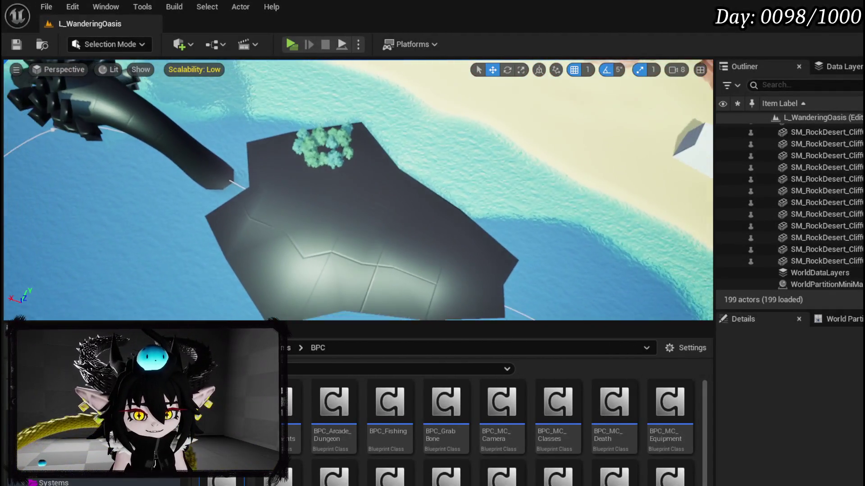
pyautogui.moveTo(358, 189)
pyautogui.mouseDown()
pyautogui.moveTo(484, 190)
pyautogui.moveTo(484, 126)
pyautogui.moveTo(484, 167)
pyautogui.moveTo(463, 170)
pyautogui.mouseUp()
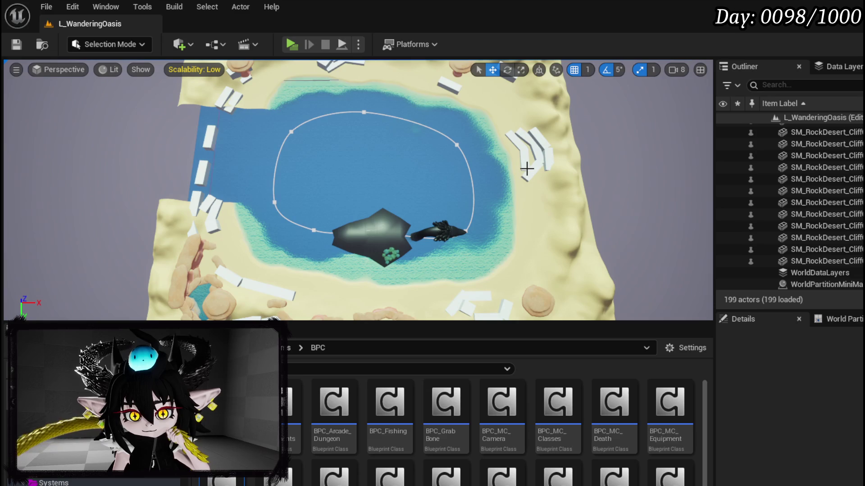
pyautogui.moveTo(527, 169)
pyautogui.mouseDown()
pyautogui.moveTo(464, 176)
pyautogui.moveTo(450, 167)
pyautogui.mouseUp()
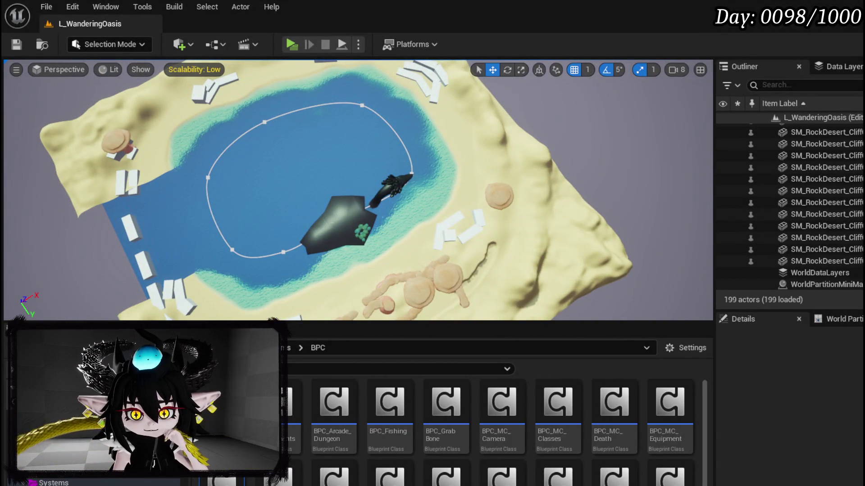
pyautogui.moveTo(450, 167)
pyautogui.mouseDown()
pyautogui.moveTo(444, 162)
pyautogui.moveTo(527, 169)
pyautogui.mouseUp()
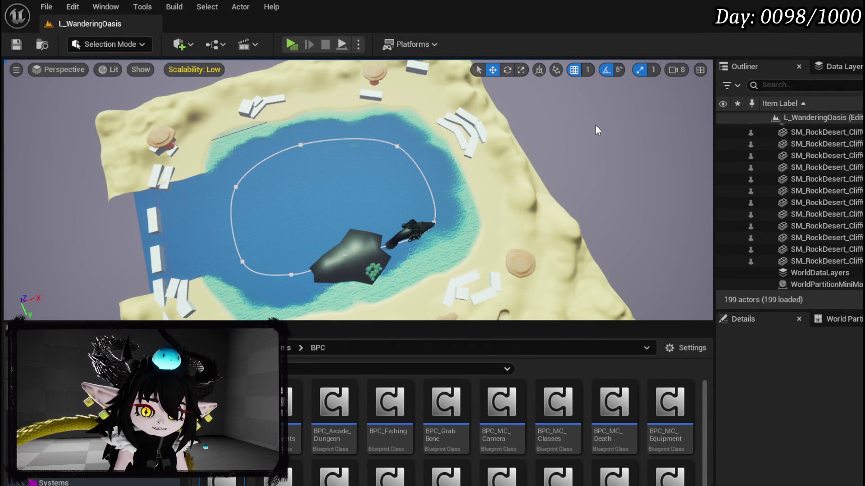
pyautogui.moveTo(595, 125)
pyautogui.mouseDown()
pyautogui.moveTo(369, 152)
pyautogui.moveTo(198, 157)
pyautogui.moveTo(180, 139)
pyautogui.moveTo(104, 131)
pyautogui.mouseUp()
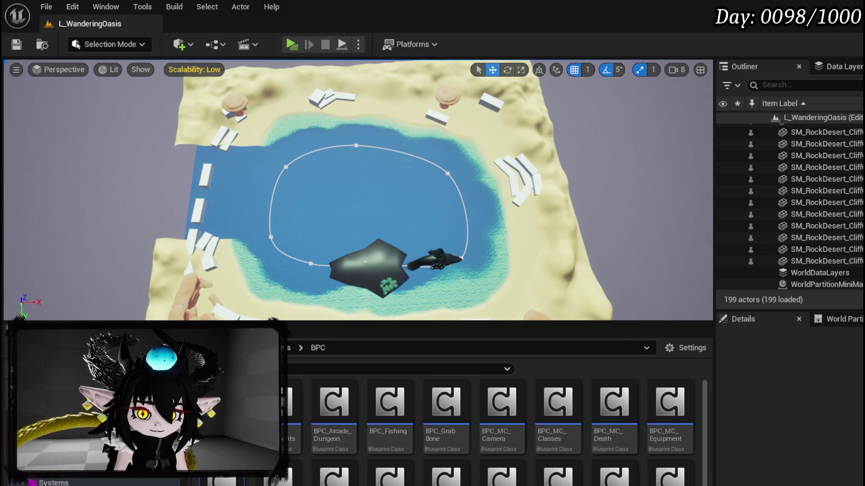
pyautogui.moveTo(103, 131); pyautogui.dragTo(94, 126)
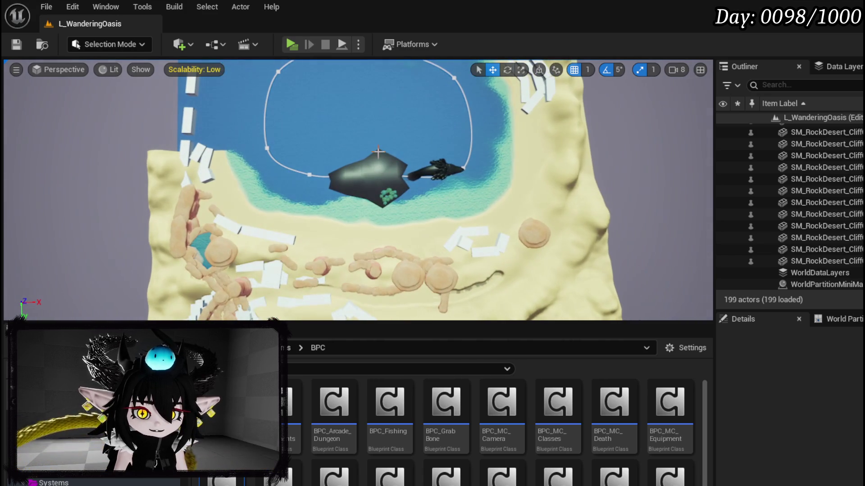
# Select the BP_WanderingOasis island, orbit around it, and open its Blueprint with Ctrl+E.
pyautogui.click(417, 173)
pyautogui.scroll(5, 417, 173)
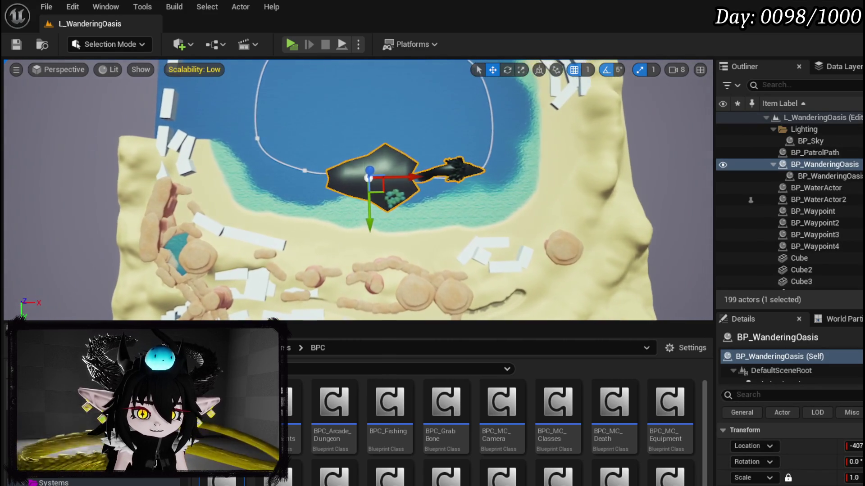
pyautogui.scroll(4, 417, 174)
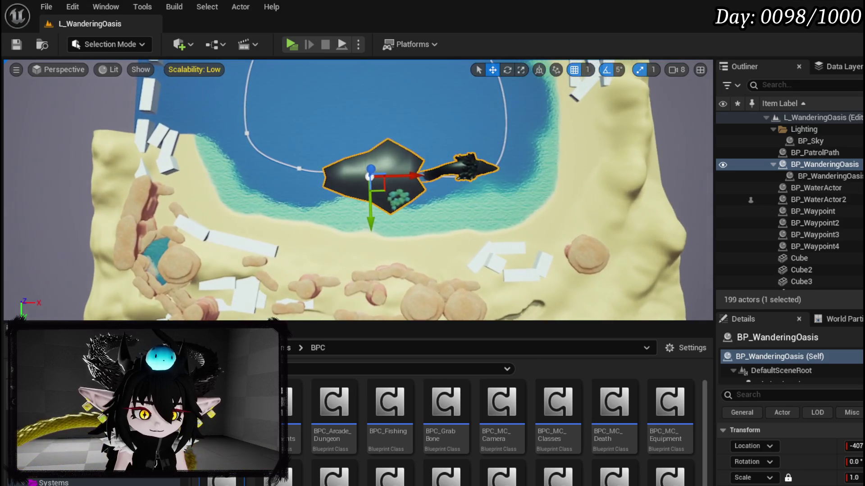
pyautogui.scroll(3, 322, 179)
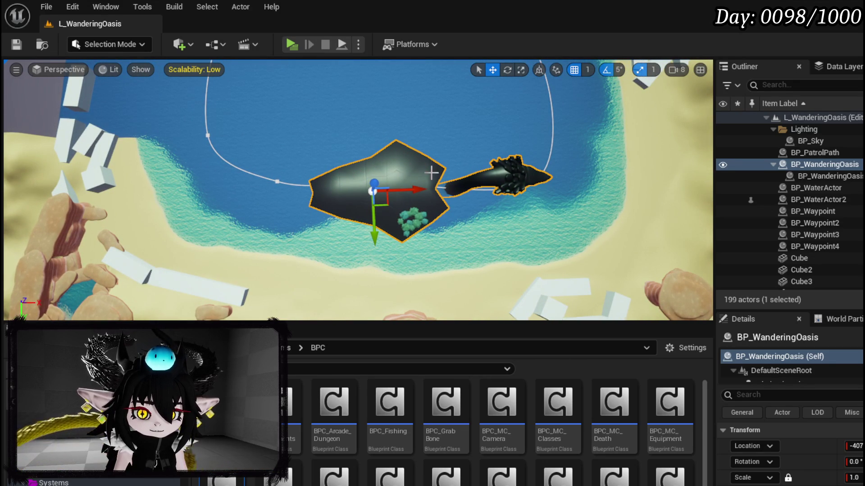
pyautogui.scroll(-3, 358, 189)
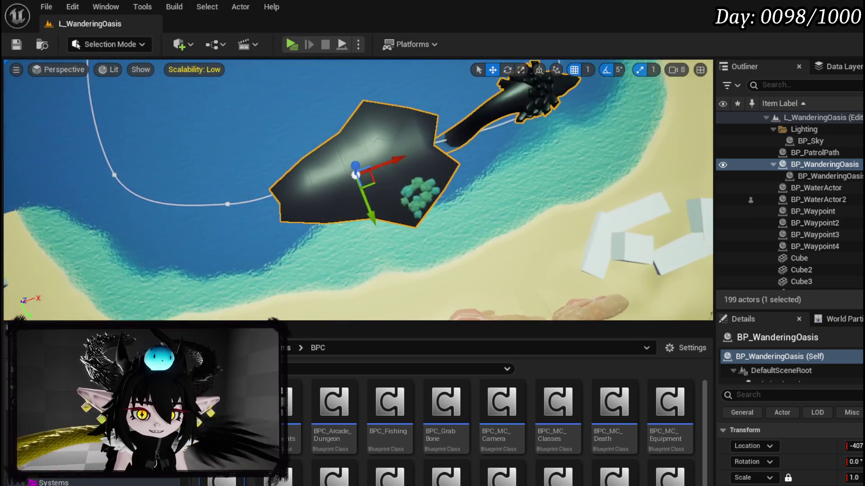
pyautogui.moveTo(356, 180)
pyautogui.mouseDown()
pyautogui.moveTo(270, 171)
pyautogui.moveTo(216, 185)
pyautogui.moveTo(284, 164)
pyautogui.moveTo(434, 195)
pyautogui.mouseUp()
pyautogui.moveTo(357, 181)
pyautogui.mouseDown()
pyautogui.moveTo(338, 162)
pyautogui.moveTo(319, 185)
pyautogui.moveTo(371, 189)
pyautogui.mouseUp()
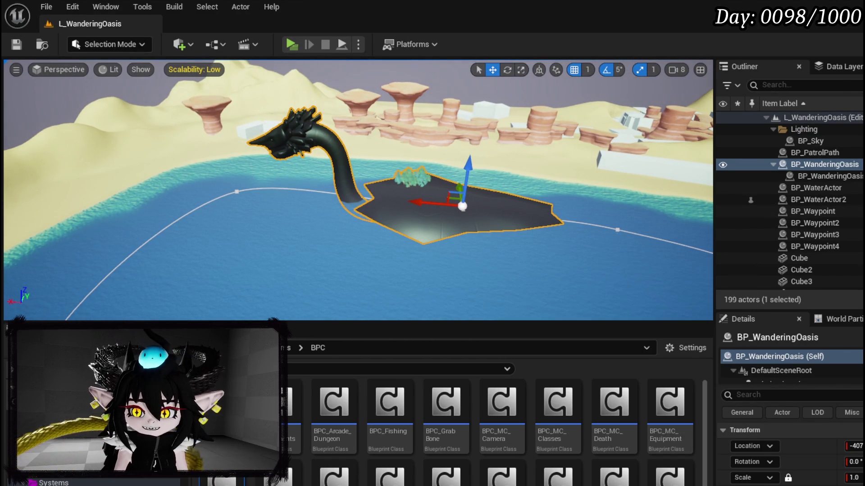
pyautogui.hotkey('ctrl', 'e')
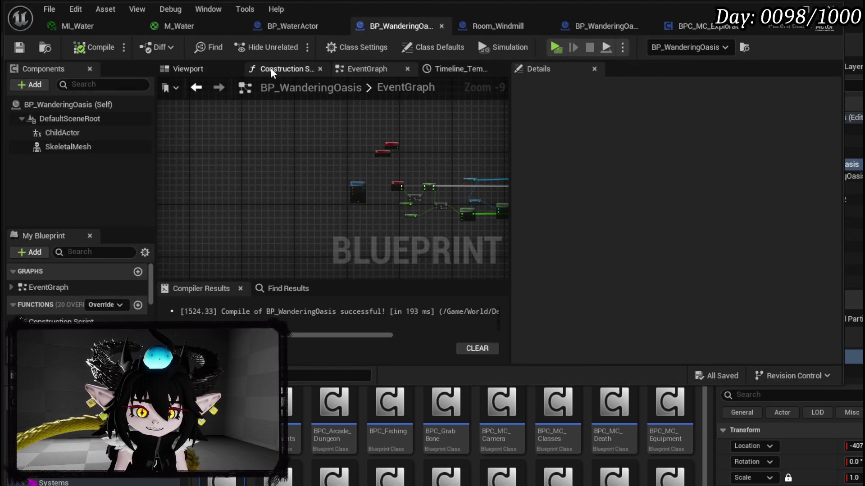
# Set the SkeletalMesh component's locked scale to 0.6 in the Blueprint viewport.
pyautogui.click(188, 68)
pyautogui.click(88, 147)
pyautogui.write('0.6')
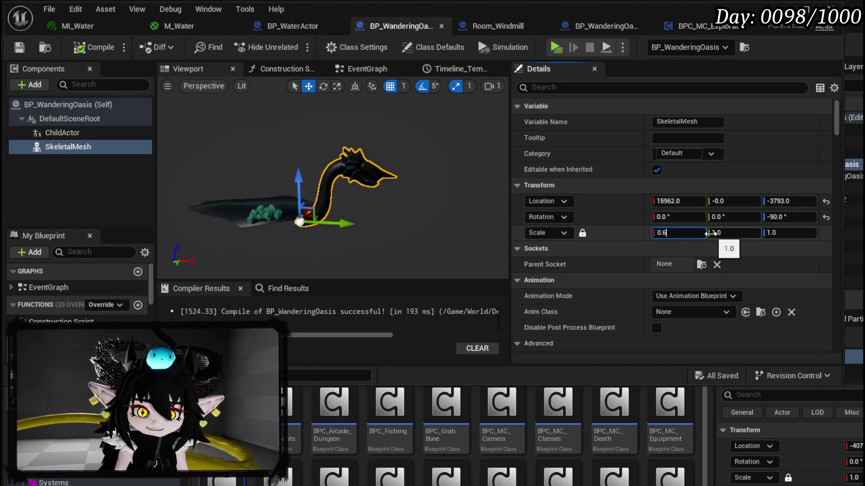
pyautogui.press('Return')
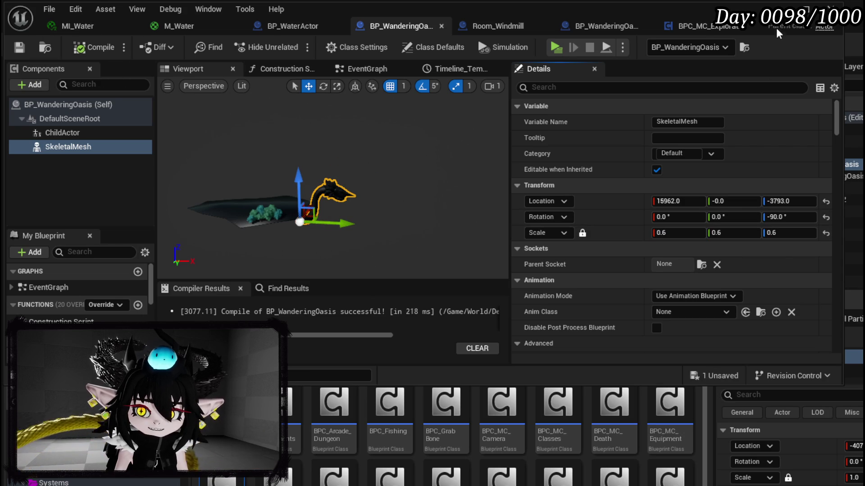
# Check the shrunk creature in the level, then reopen the BP_WanderingOasis editor.
pyautogui.click(781, 7)
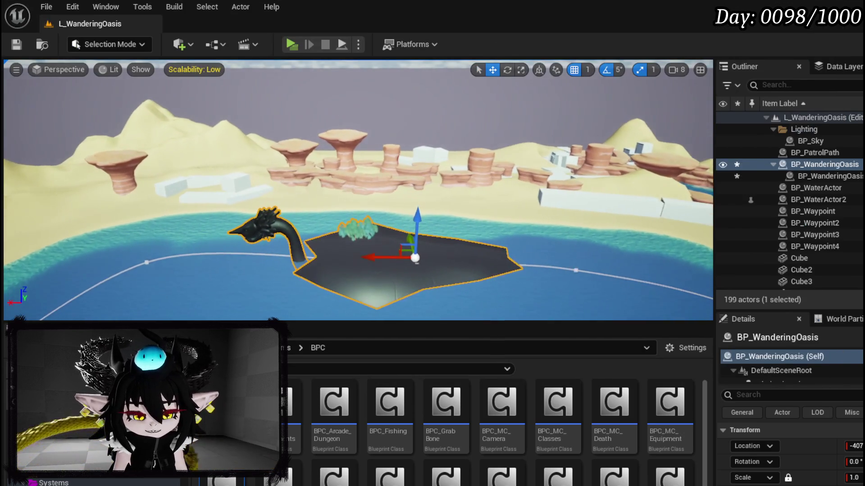
pyautogui.scroll(5, 358, 190)
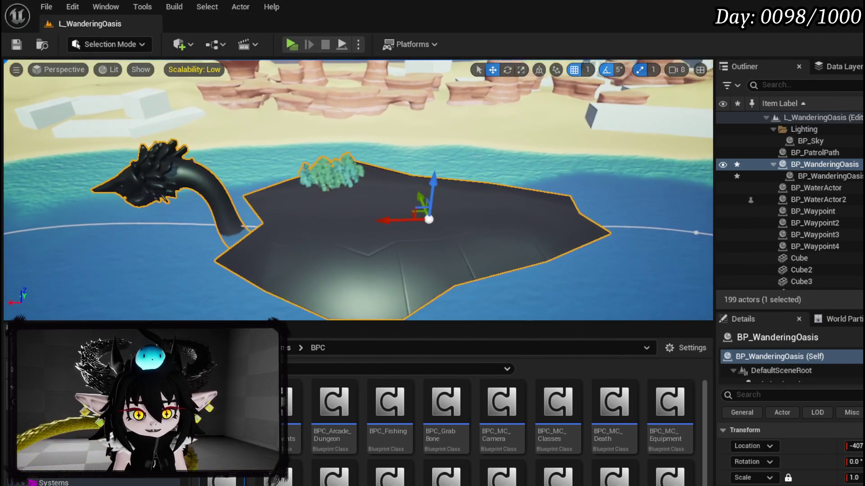
pyautogui.scroll(5, 358, 190)
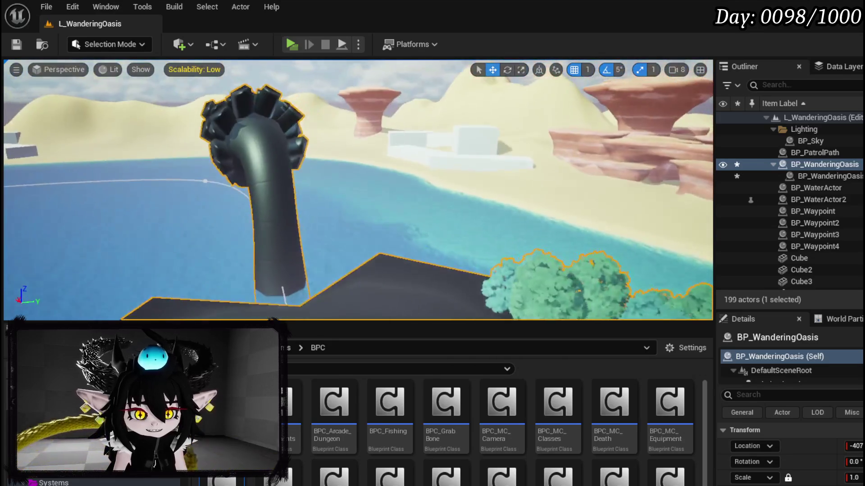
pyautogui.scroll(5, 358, 190)
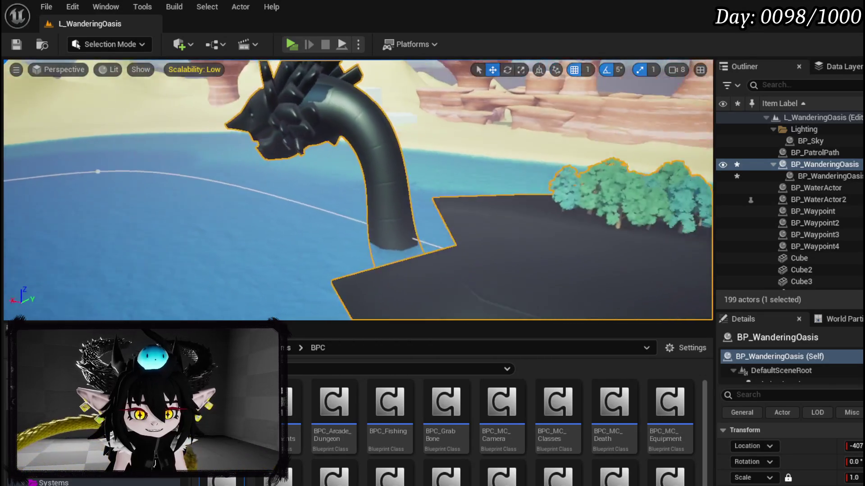
pyautogui.scroll(5, 358, 190)
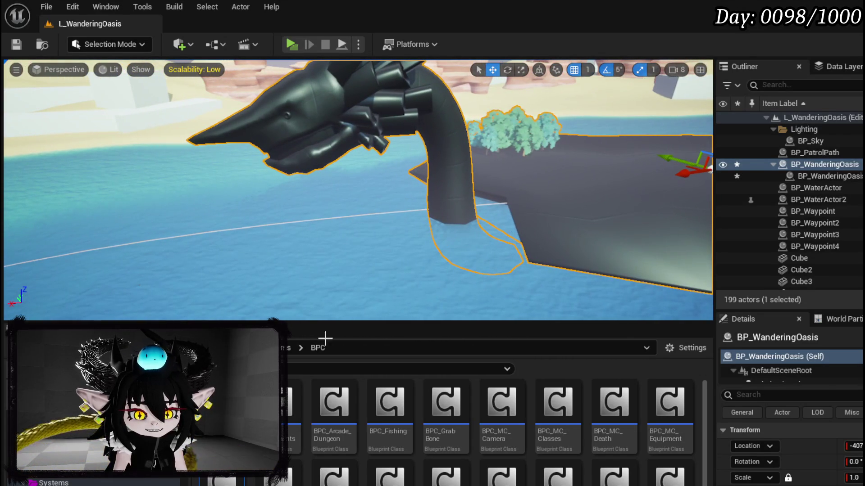
pyautogui.hotkey('ctrl', 'e')
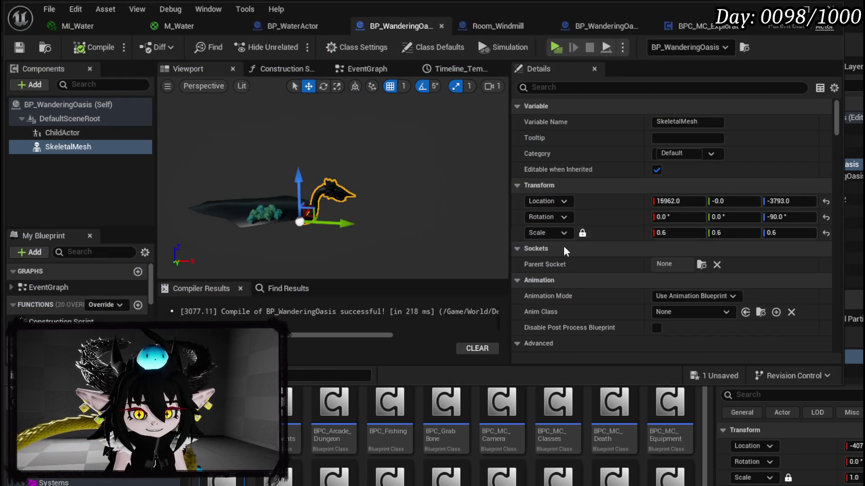
# Raise the SkeletalMesh to Z -1855, save the blueprint, and return to the level view.
pyautogui.moveTo(334, 215); pyautogui.dragTo(361, 201)
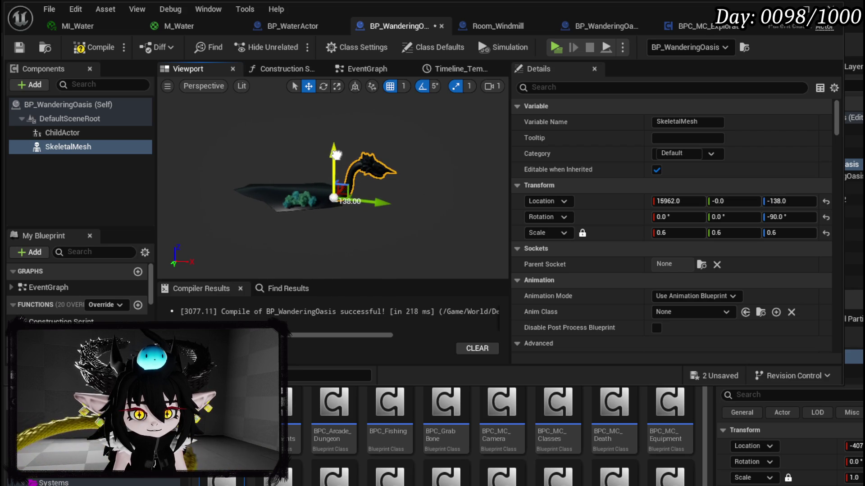
pyautogui.click(498, 89)
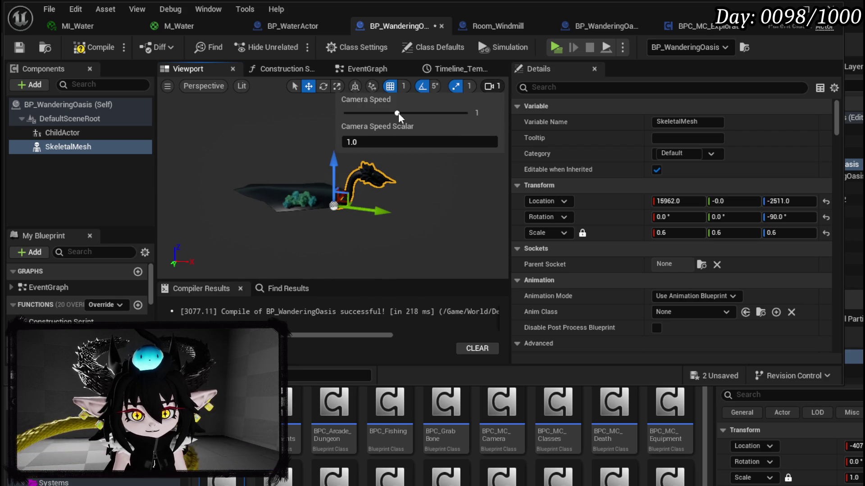
pyautogui.moveTo(400, 215); pyautogui.dragTo(401, 180)
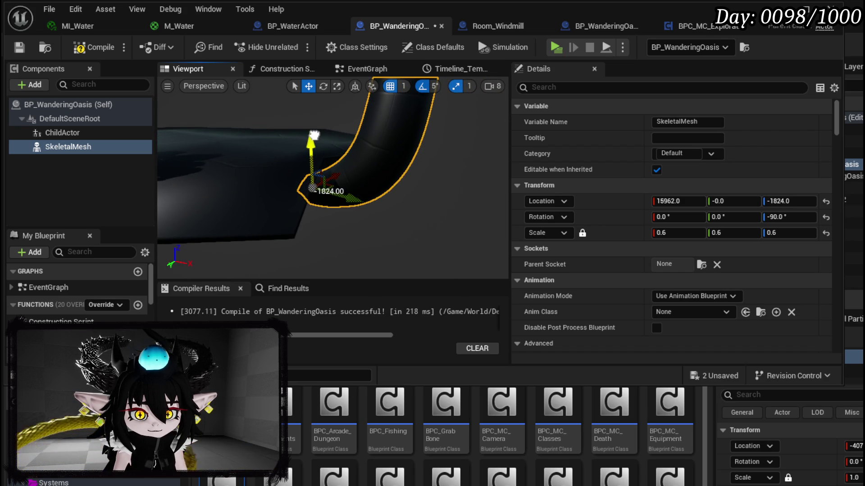
pyautogui.click(21, 47)
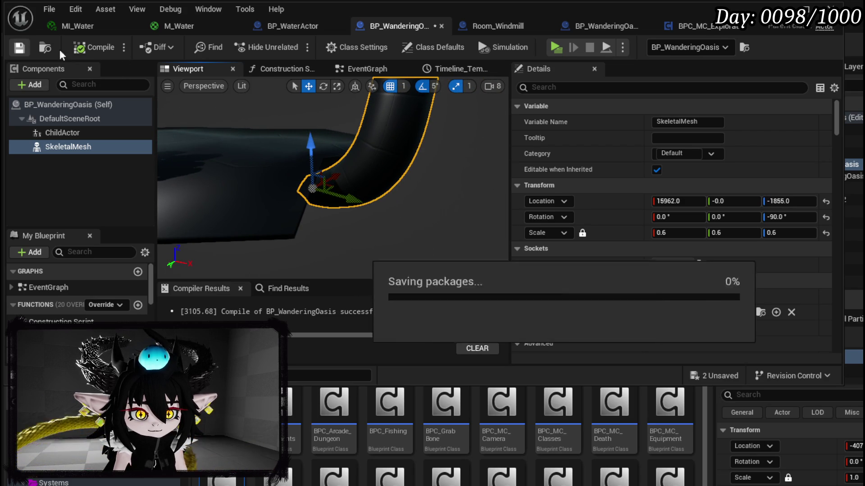
pyautogui.hotkey('alt', 'Tab')
pyautogui.moveTo(330, 153); pyautogui.dragTo(330, 145)
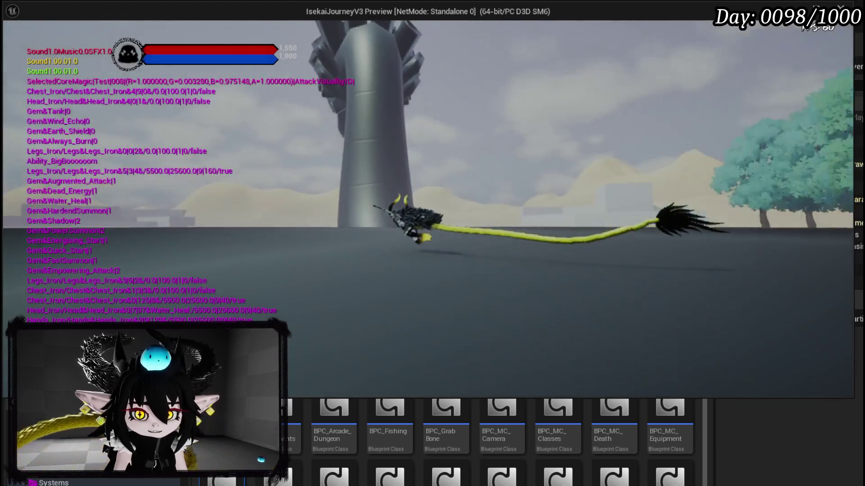
# Test the character's dodge and forward running in the game preview.
pyautogui.press('space')
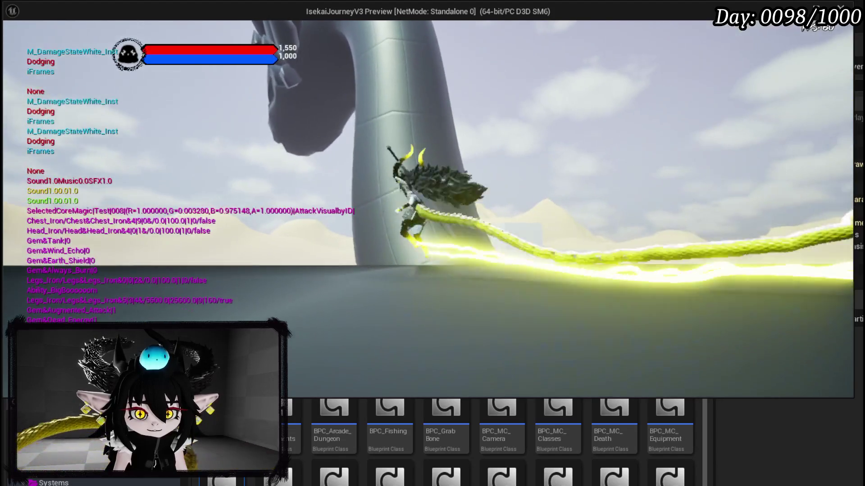
pyautogui.press('w')
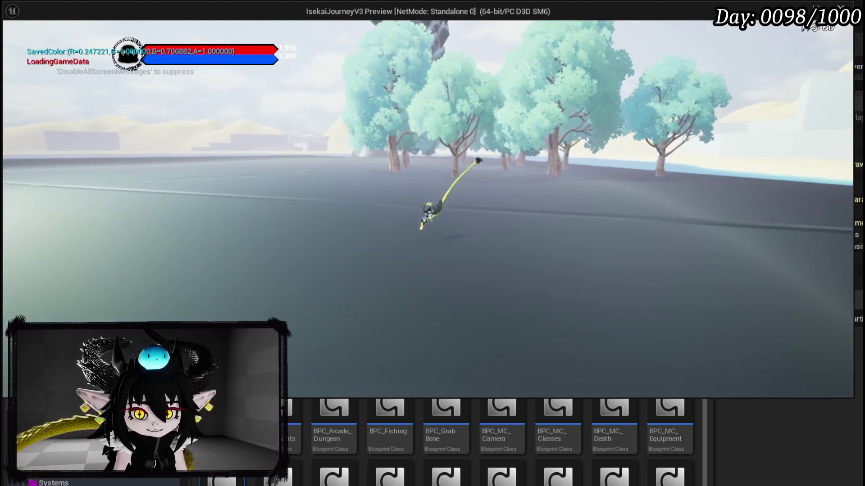
# Dodge and move the character onto the oasis platform, then exit the preview.
pyautogui.press('shift')
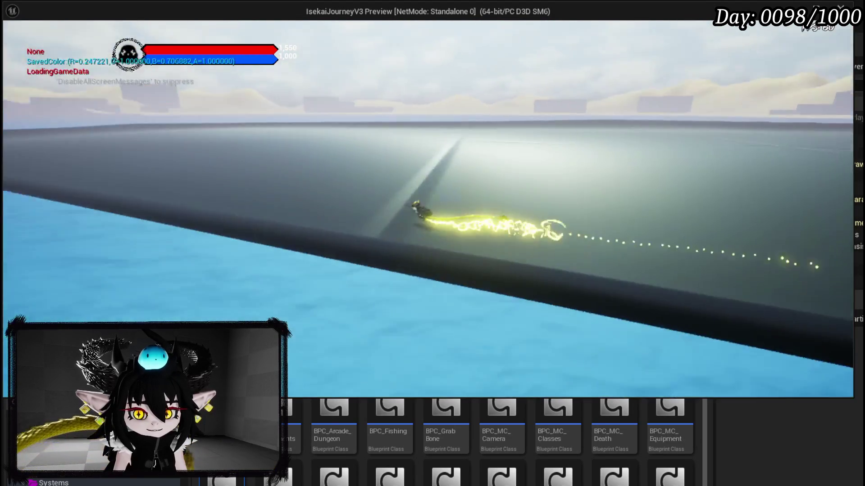
pyautogui.press('space')
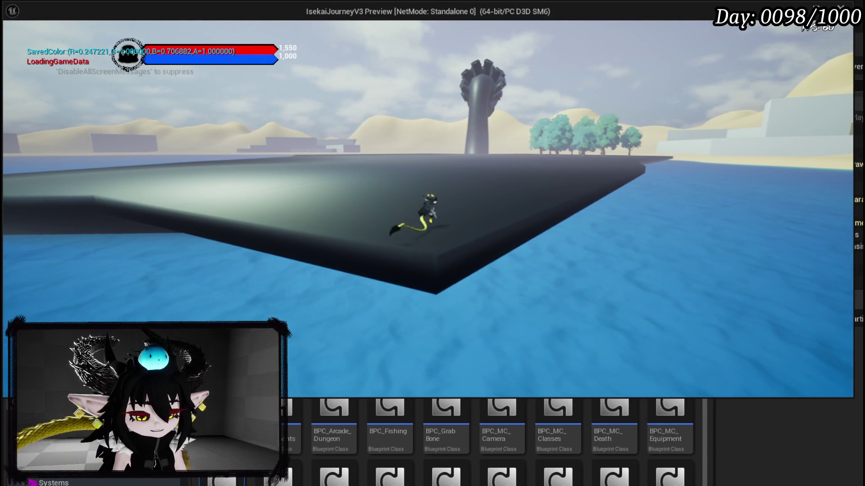
pyautogui.press('Escape')
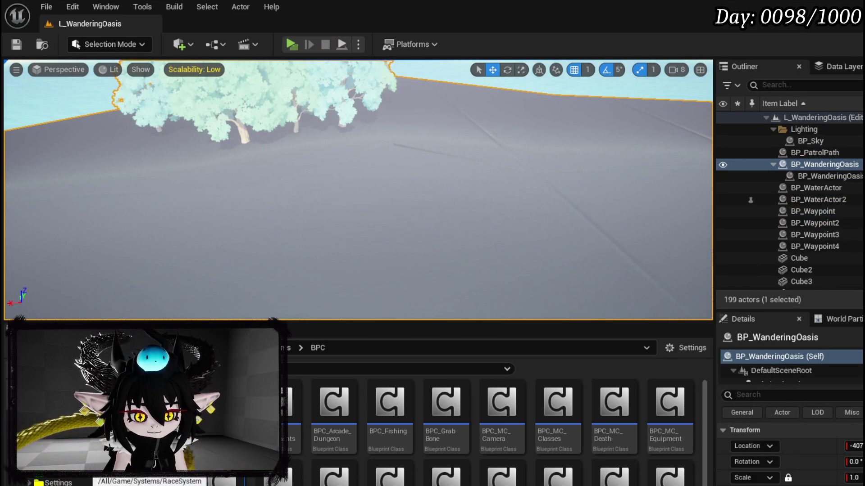
# Open the CombatSystem/UI folder and open the W_CharacterUI widget blueprint.
pyautogui.scroll(-3, 80, 482)
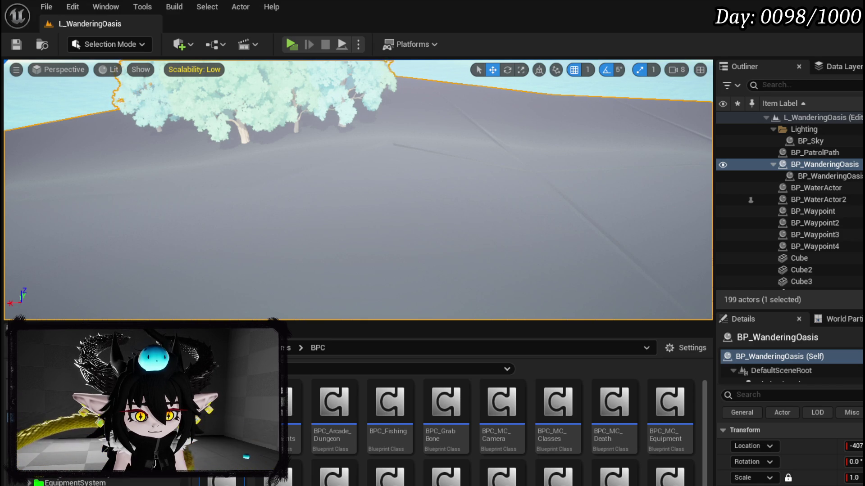
pyautogui.scroll(-3, 78, 479)
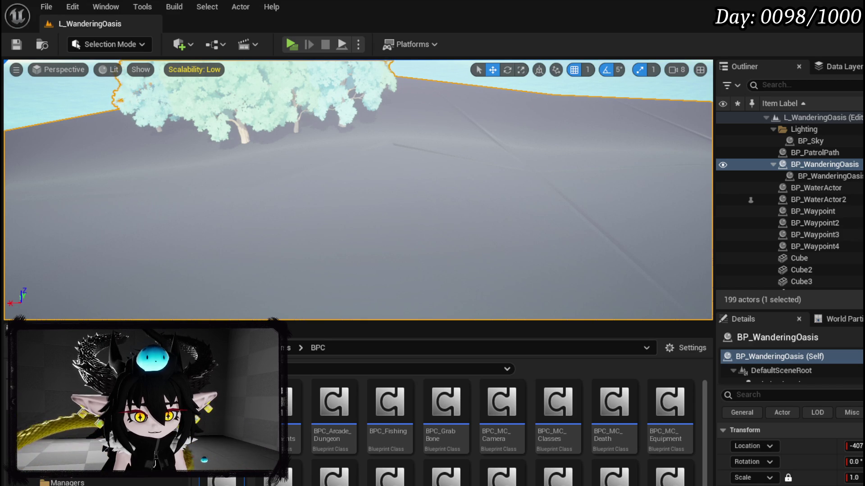
pyautogui.click(67, 470)
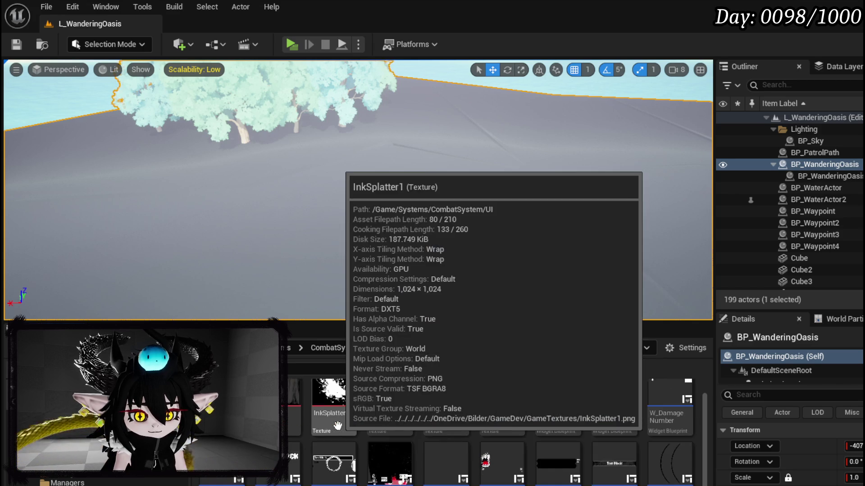
pyautogui.scroll(1, 705, 453)
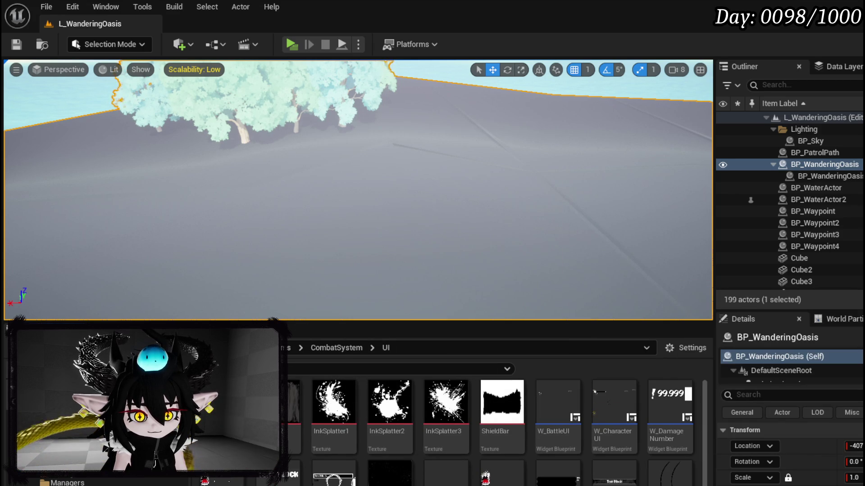
pyautogui.doubleClick(603, 399)
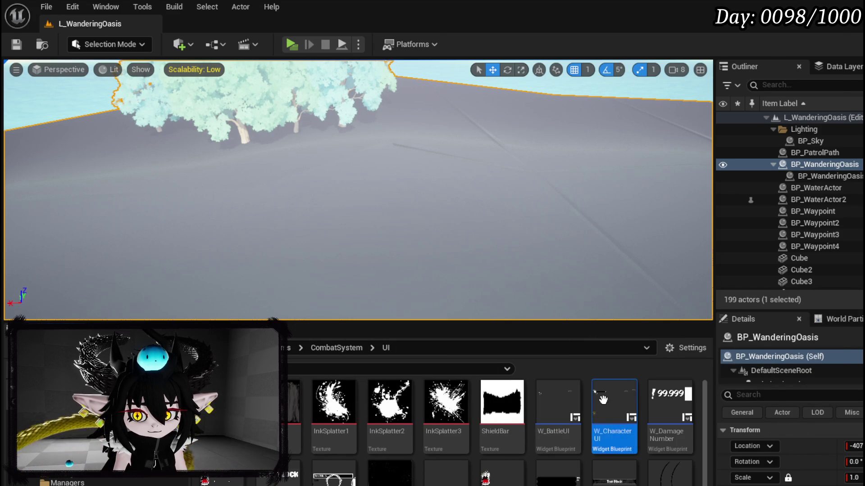
# Inspect the MW_Icon, canvas panel, W_BattleUI, WP_PlayerVariablesHUD, PlayerID and WP_StaminaBar widgets.
pyautogui.scroll(7, 333, 135)
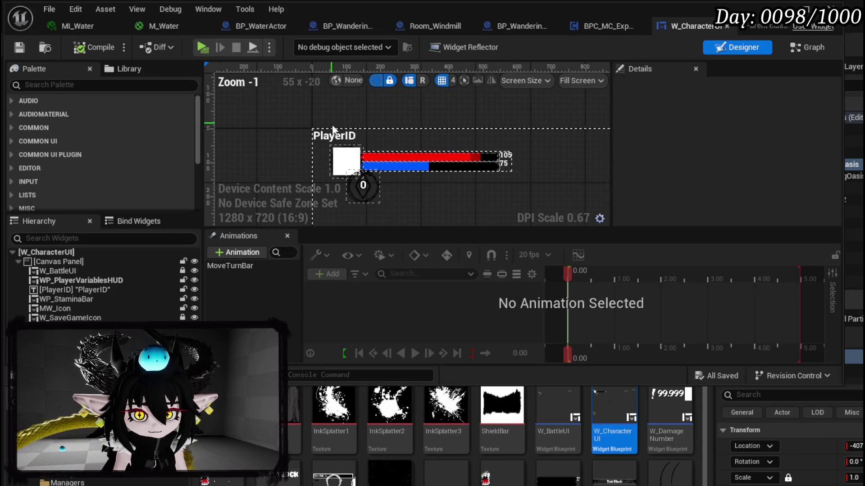
pyautogui.click(351, 176)
pyautogui.click(392, 207)
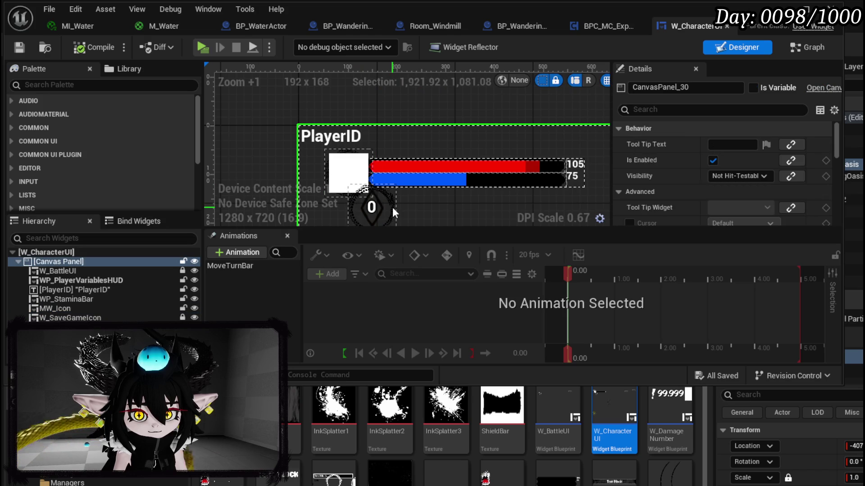
pyautogui.click(102, 272)
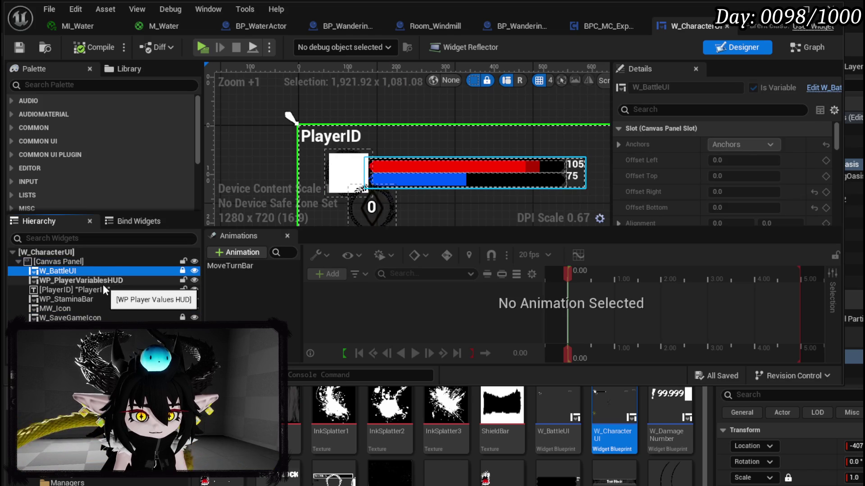
pyautogui.click(102, 285)
pyautogui.click(103, 291)
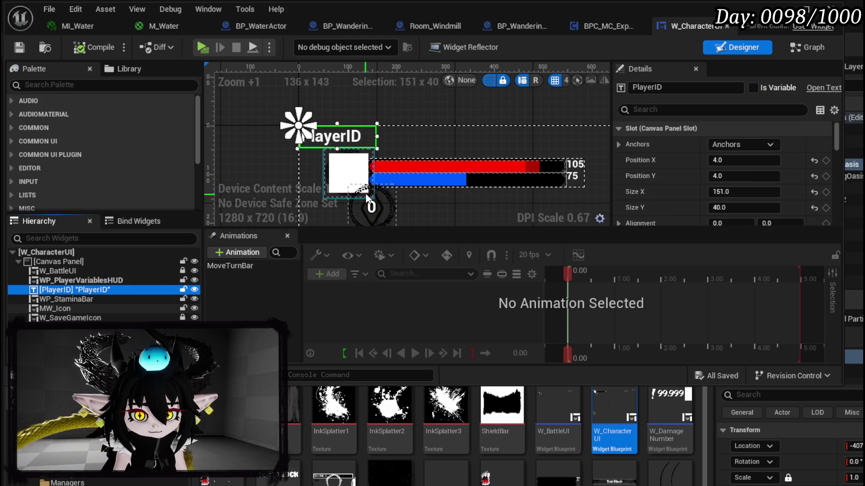
pyautogui.click(111, 299)
pyautogui.click(93, 309)
pyautogui.click(81, 280)
pyautogui.scroll(-1, 415, 173)
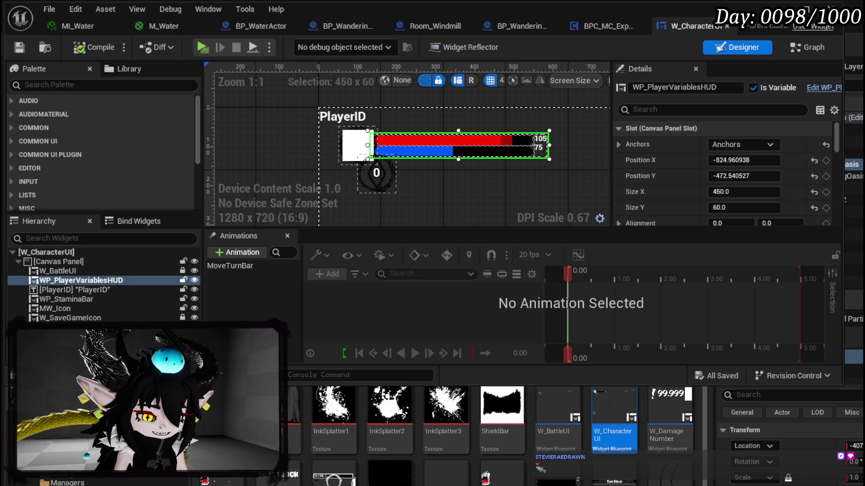
# Select W_SaveGameIcon and pan the Designer canvas to centre the save icon ring.
pyautogui.click(90, 317)
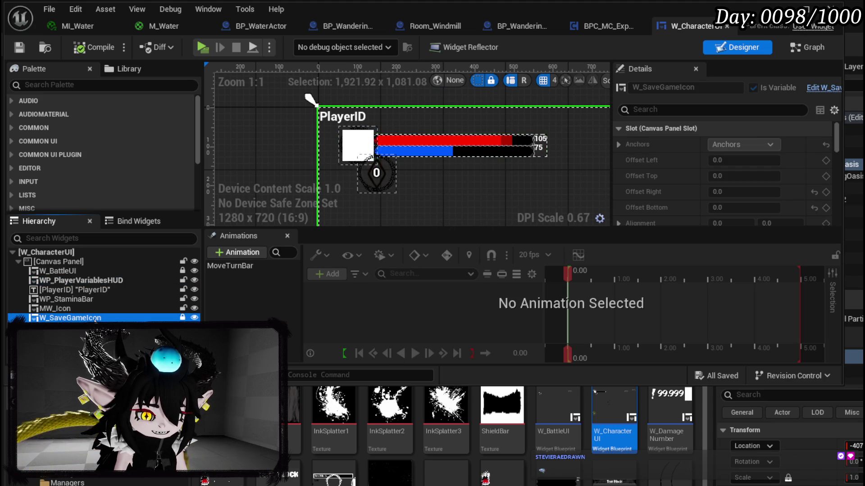
pyautogui.scroll(-4, 320, 122)
pyautogui.moveTo(320, 122); pyautogui.dragTo(342, 27)
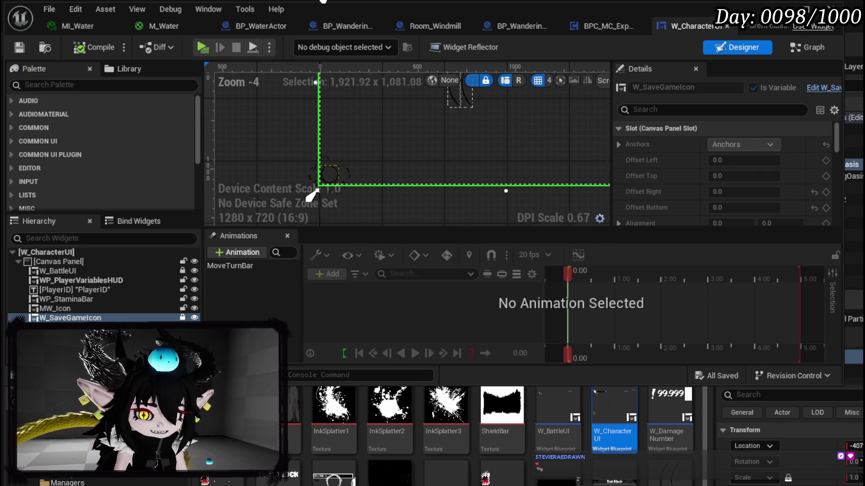
pyautogui.scroll(4, 348, 182)
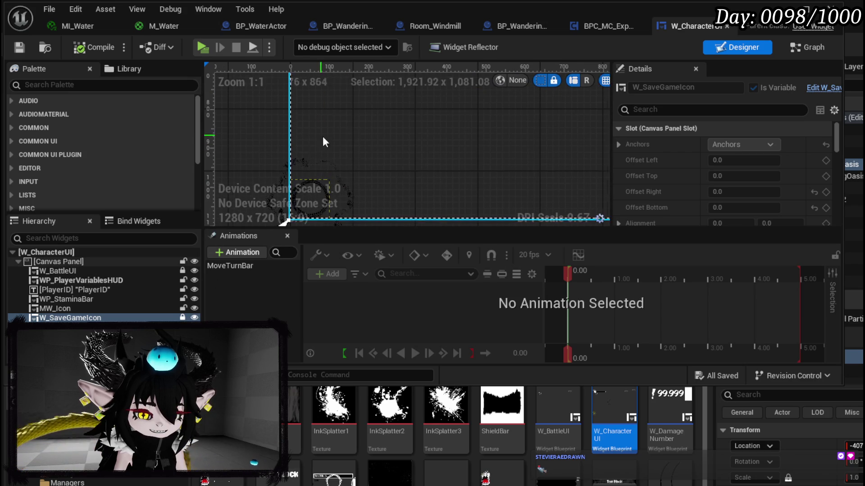
pyautogui.moveTo(310, 191); pyautogui.dragTo(386, 188)
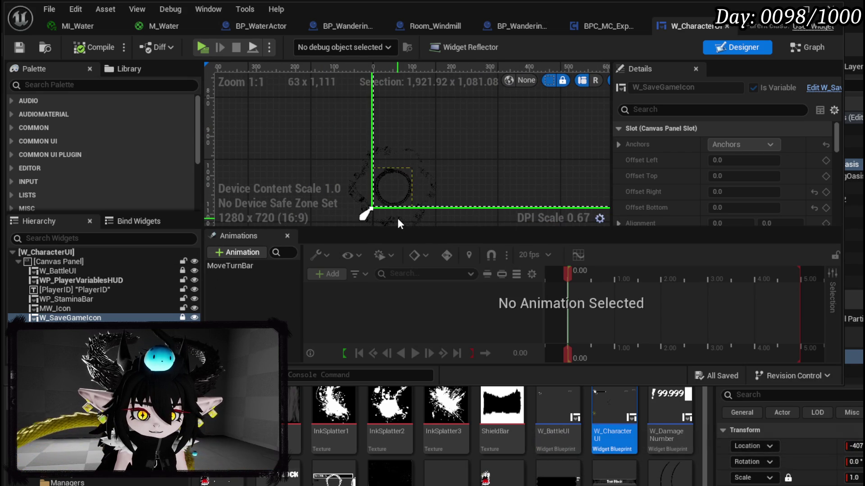
# Open W_SaveGameIcon, then select and frame its WP_TargetingVisual widget and review its Details.
pyautogui.doubleClick(573, 134)
pyautogui.click(77, 271)
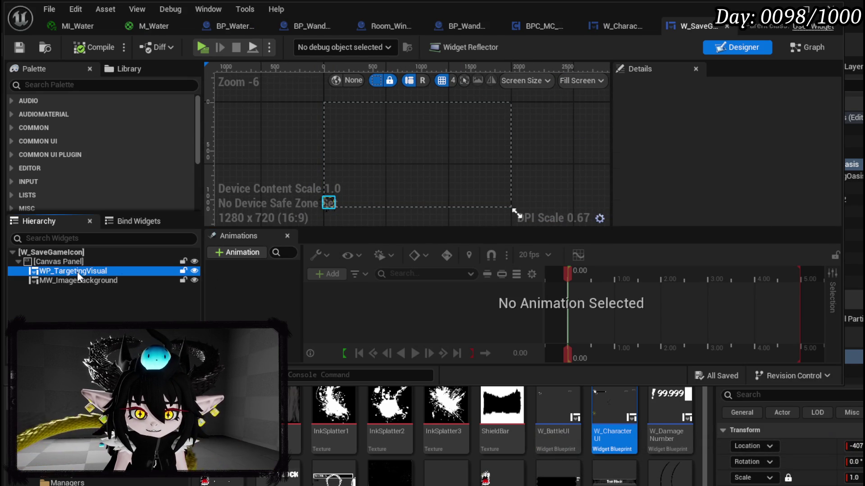
pyautogui.press('f')
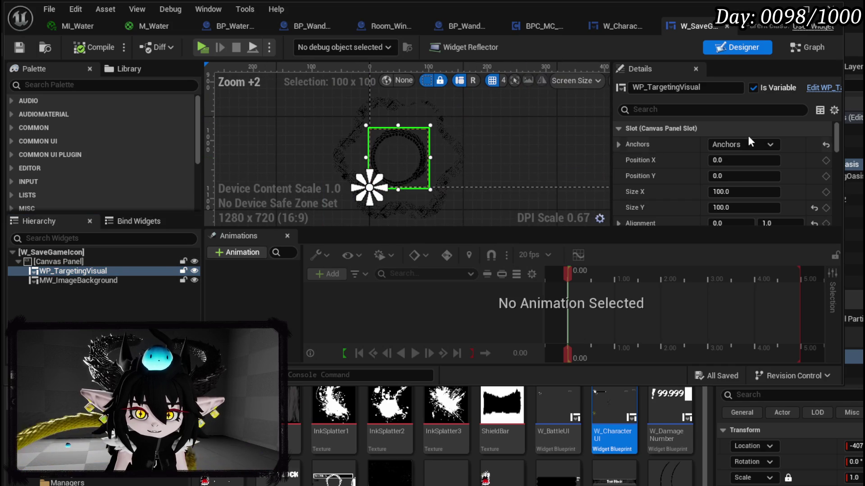
pyautogui.scroll(-10, 748, 140)
pyautogui.scroll(-10, 750, 142)
pyautogui.scroll(20, 748, 136)
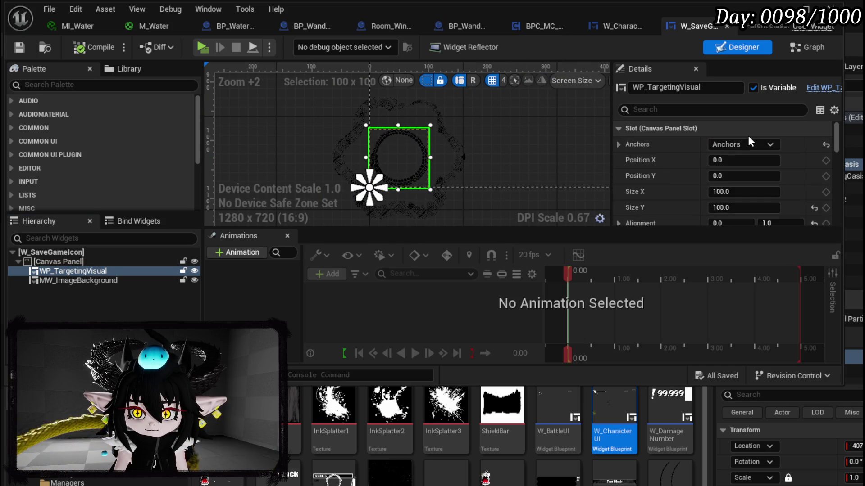
pyautogui.scroll(-3, 748, 139)
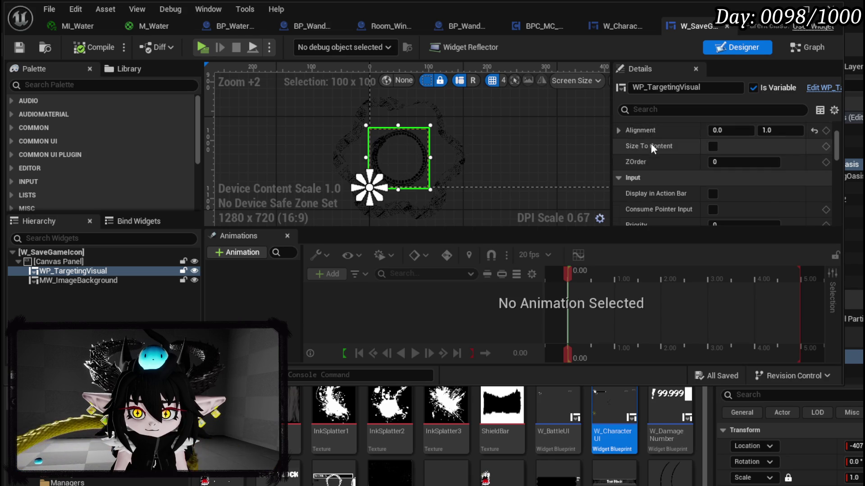
pyautogui.scroll(-5, 651, 145)
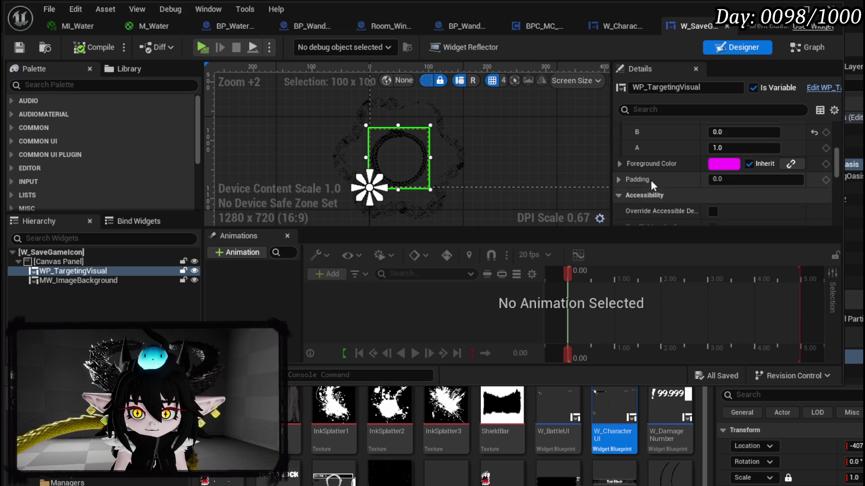
pyautogui.scroll(-2, 650, 180)
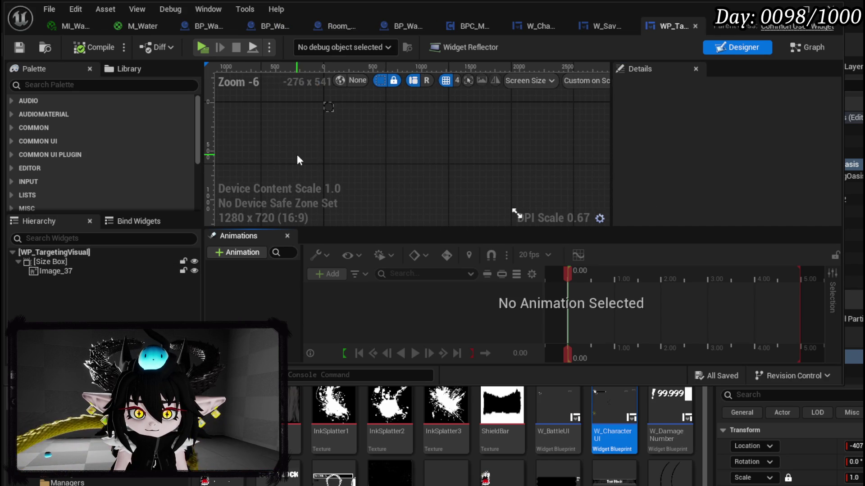
# Browse to Image_37's brush material in Materials_UI, then open M_HalfMoonBar for editing.
pyautogui.scroll(-3, 743, 167)
pyautogui.click(761, 166)
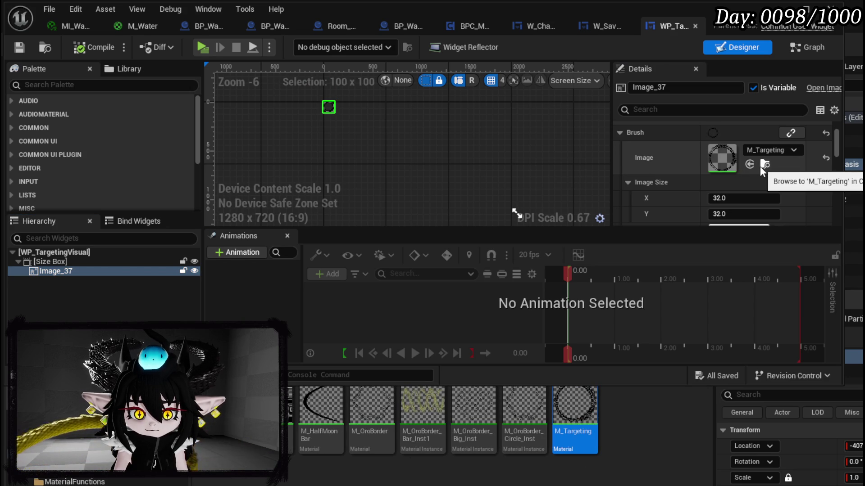
pyautogui.click(853, 97)
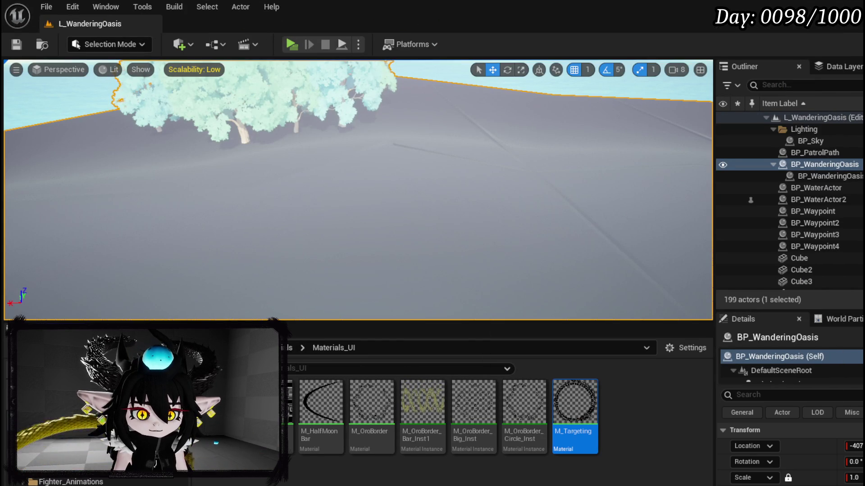
pyautogui.hotkey('alt', 'Up')
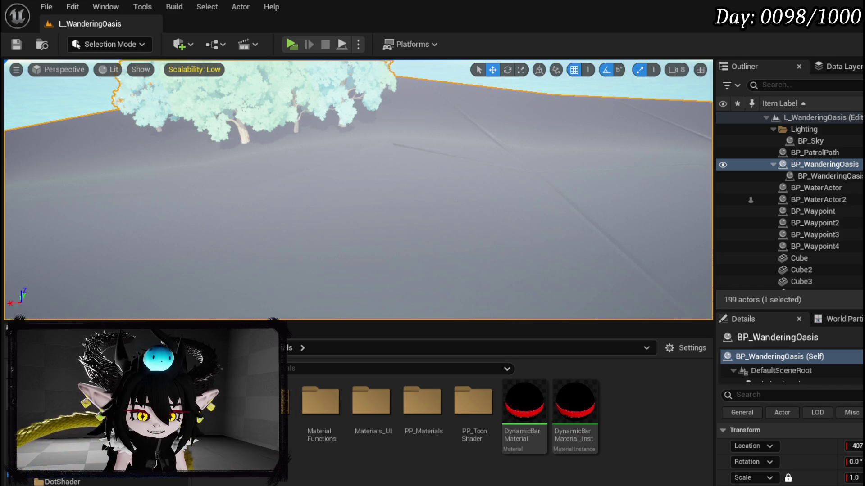
pyautogui.hotkey('alt', 'Left')
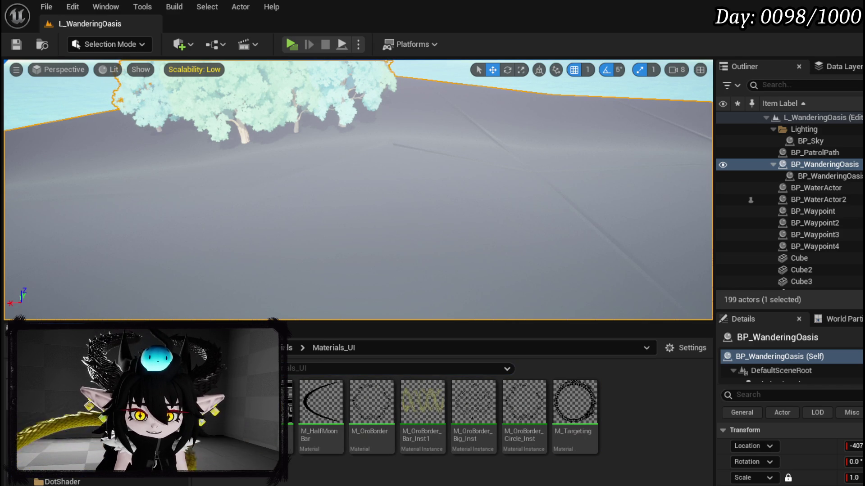
pyautogui.doubleClick(336, 407)
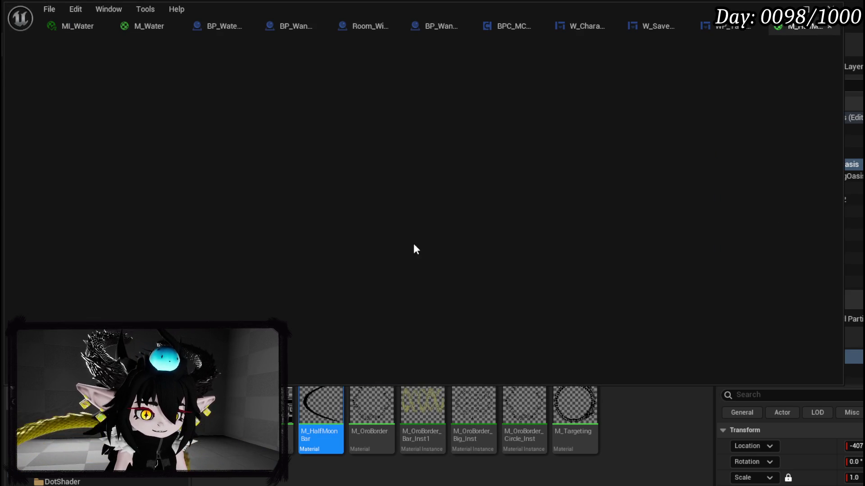
# Connect Substrate UI to Final Color and opacity to Opacity Mask in M_HalfMoonBar.
pyautogui.scroll(-4, 456, 183)
pyautogui.scroll(3, 457, 183)
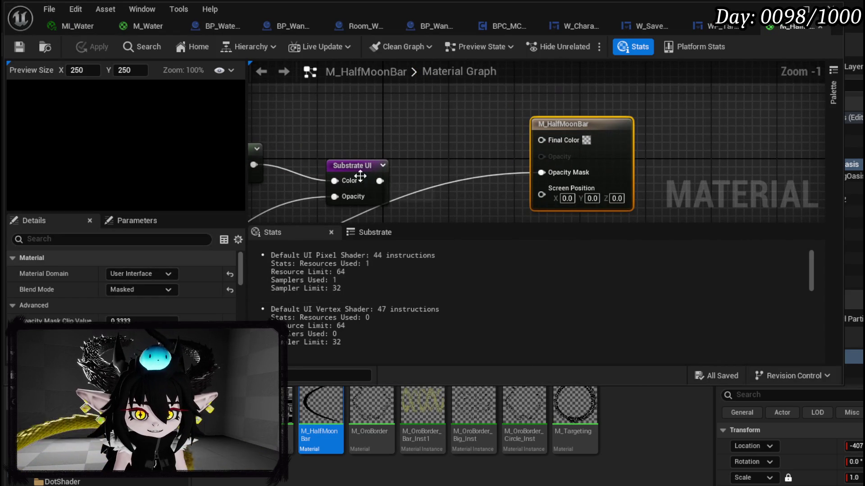
pyautogui.moveTo(342, 179)
pyautogui.mouseDown()
pyautogui.moveTo(548, 143)
pyautogui.moveTo(612, 94)
pyautogui.moveTo(604, 131)
pyautogui.mouseUp()
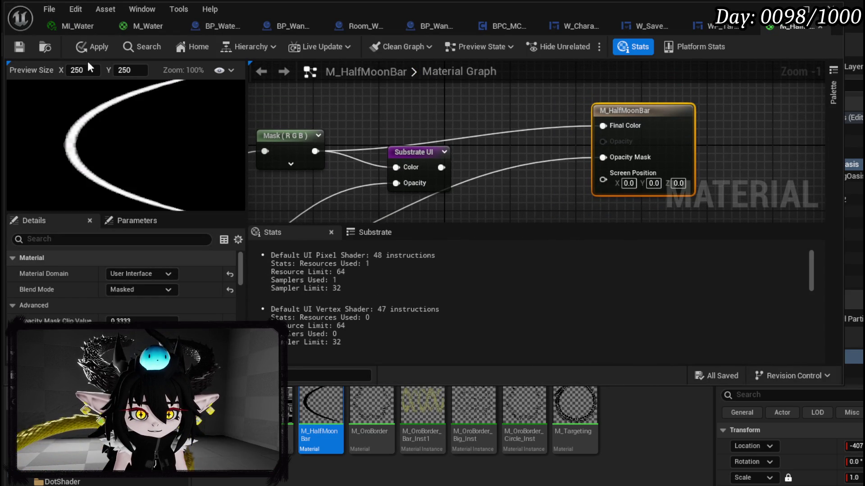
pyautogui.moveTo(398, 184); pyautogui.dragTo(603, 157)
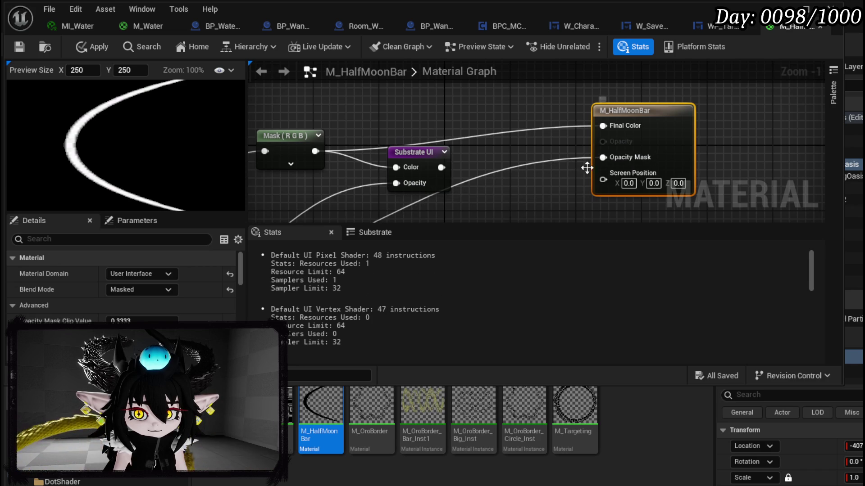
# Show a checkerboard preview background, apply, save and close M_HalfMoonBar, then select M_OroBorder.
pyautogui.click(224, 70)
pyautogui.moveTo(280, 130)
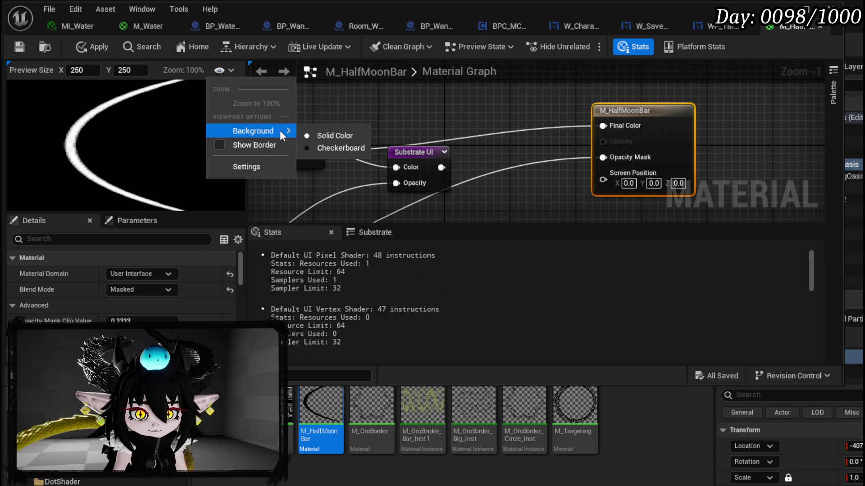
pyautogui.click(325, 146)
pyautogui.click(90, 47)
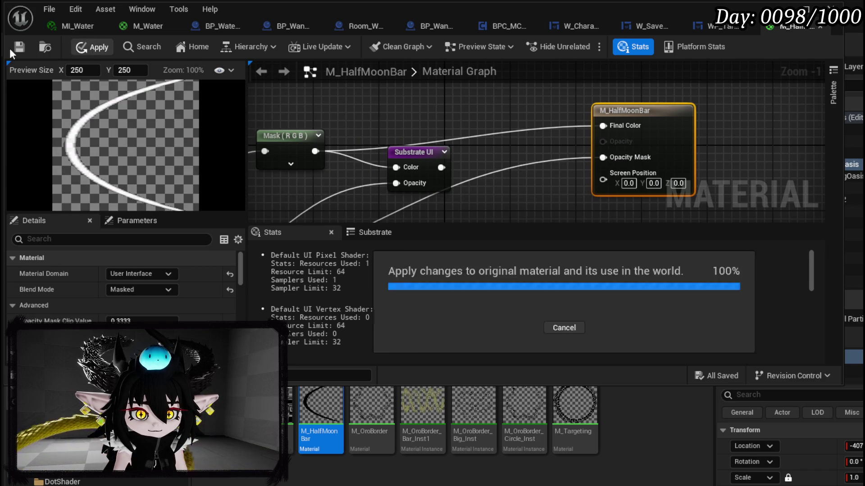
pyautogui.click(23, 45)
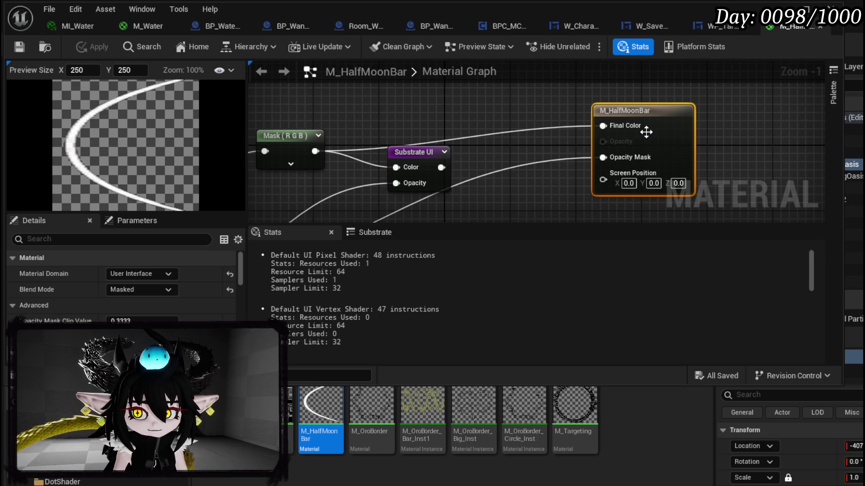
pyautogui.click(373, 400)
pyautogui.click(381, 390)
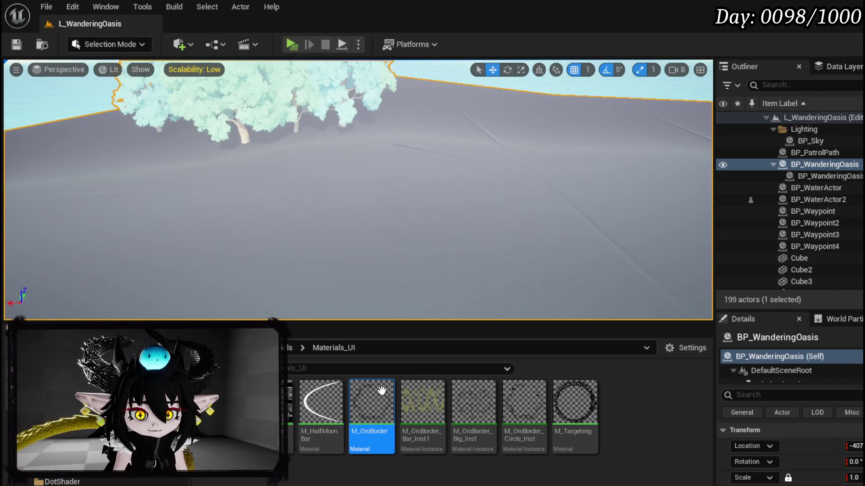
# Wire Substrate UI into Final Color in M_OroBorder, save it and close the editor.
pyautogui.doubleClick(382, 390)
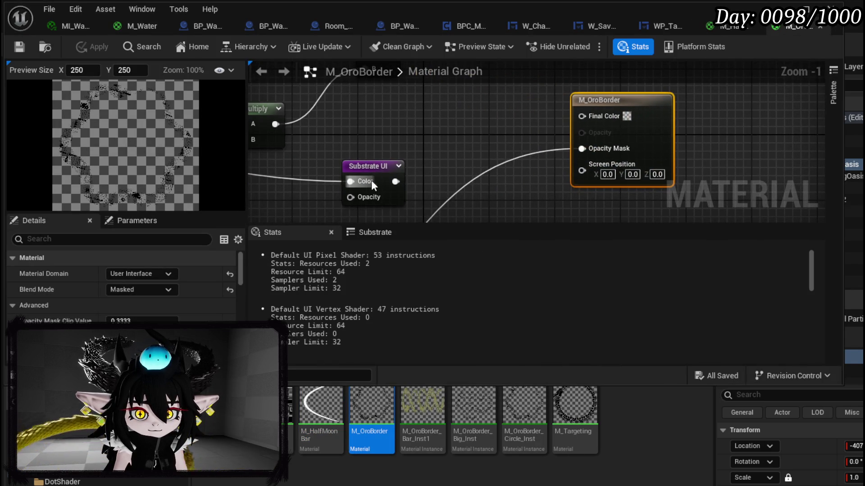
pyautogui.moveTo(596, 112); pyautogui.dragTo(595, 115)
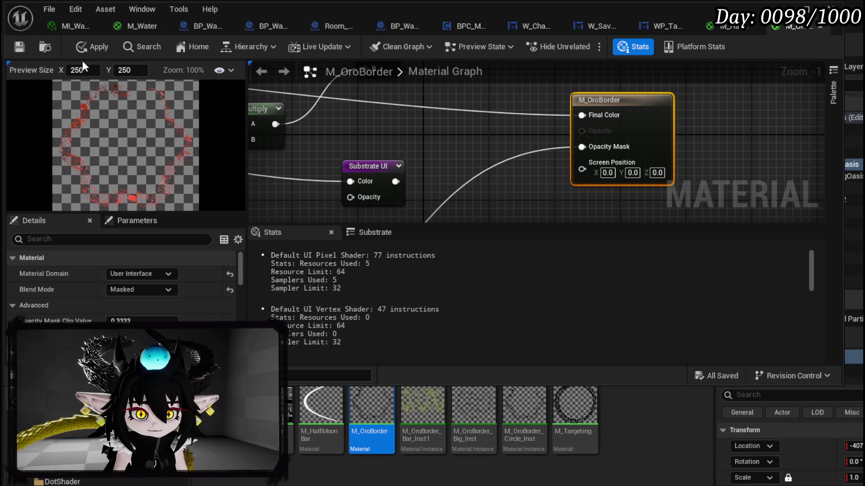
pyautogui.click(21, 47)
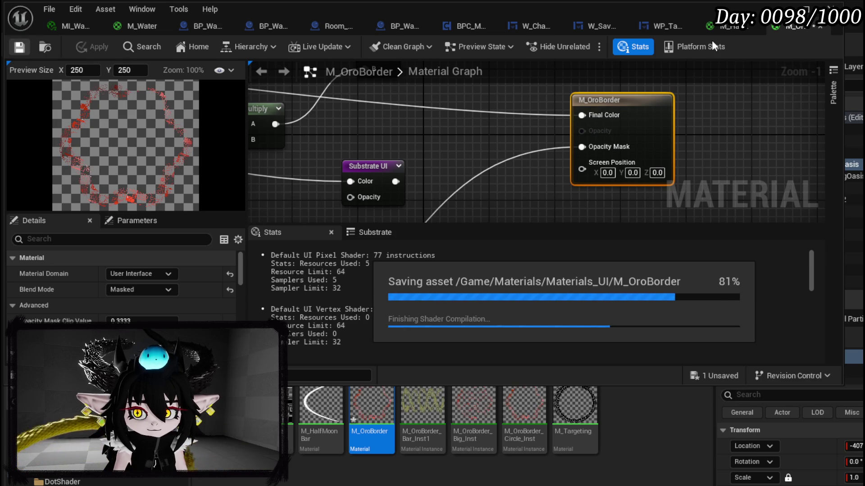
pyautogui.click(833, 6)
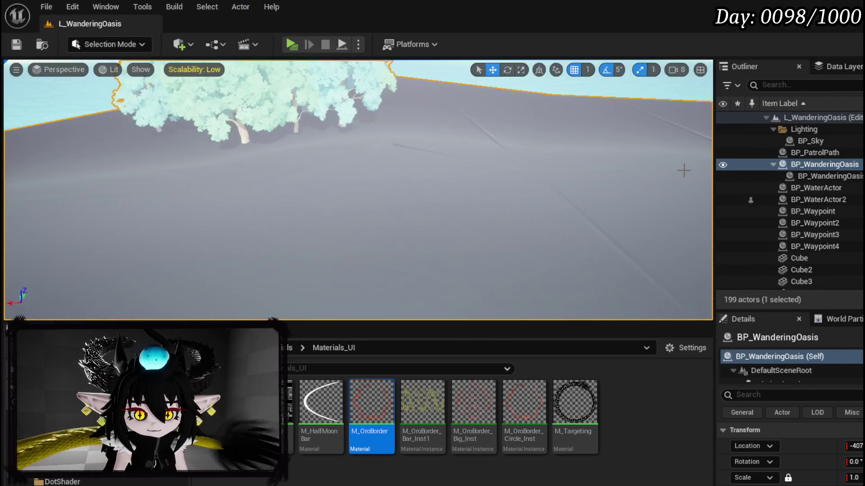
pyautogui.click(417, 435)
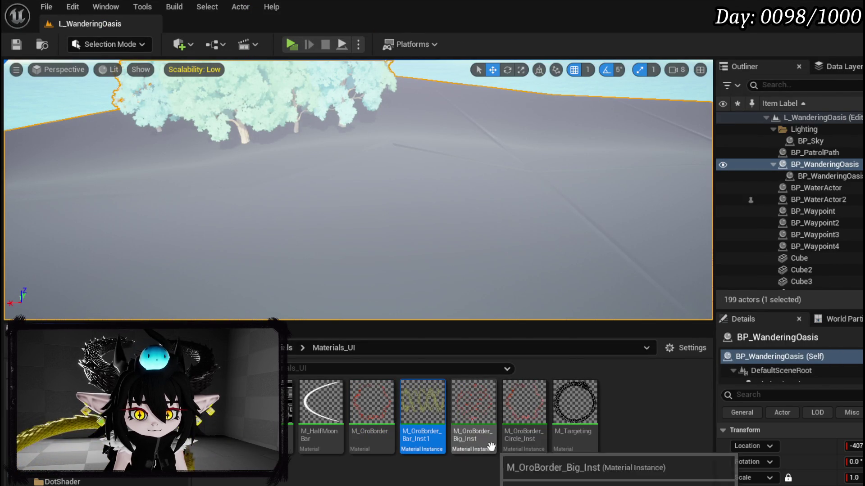
# Open M_Targeting, connect Substrate UI to Final Color, then apply and save.
pyautogui.doubleClick(581, 436)
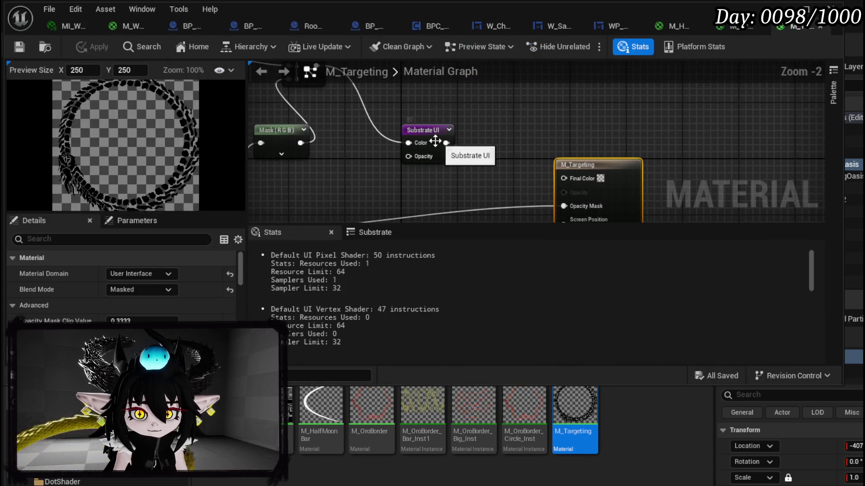
pyautogui.moveTo(446, 142)
pyautogui.mouseDown()
pyautogui.moveTo(614, 172)
pyautogui.moveTo(584, 177)
pyautogui.mouseUp()
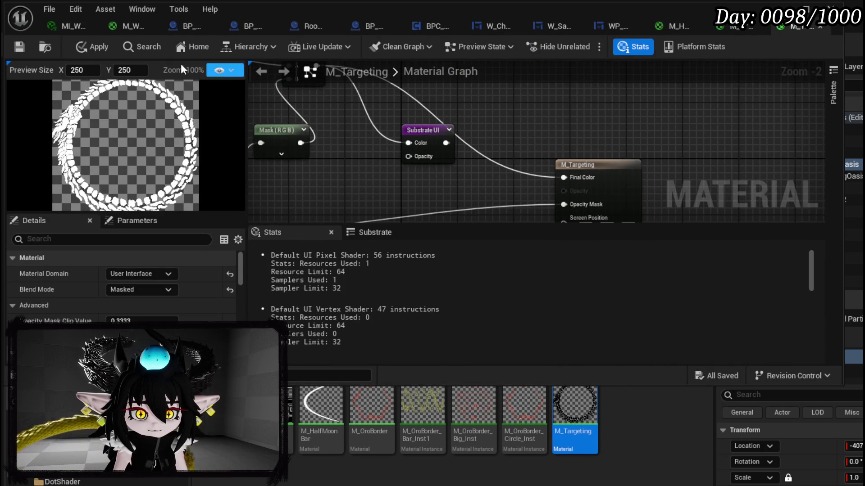
pyautogui.click(97, 47)
pyautogui.click(20, 46)
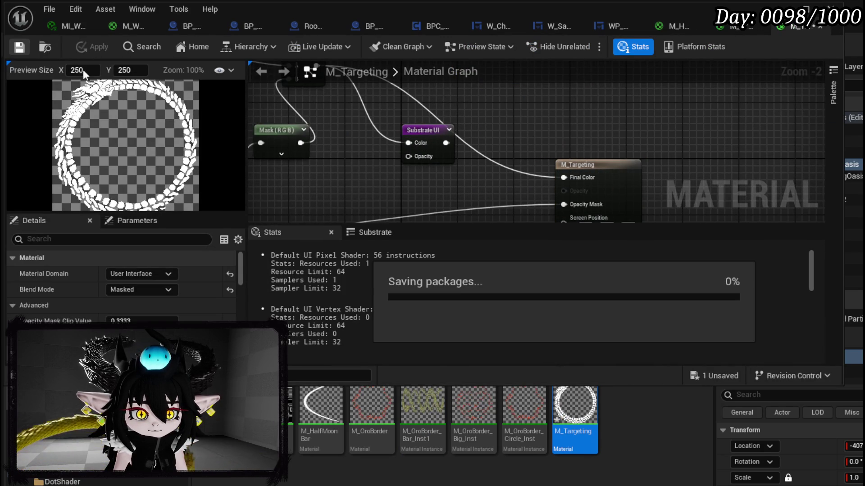
# Move the Substrate UI node up and right, reapply and resave M_Targeting, and review the graph.
pyautogui.moveTo(423, 133)
pyautogui.mouseDown()
pyautogui.moveTo(336, 117)
pyautogui.moveTo(556, 105)
pyautogui.moveTo(428, 151)
pyautogui.moveTo(375, 112)
pyautogui.moveTo(600, 95)
pyautogui.moveTo(288, 150)
pyautogui.moveTo(373, 113)
pyautogui.moveTo(765, 162)
pyautogui.moveTo(379, 137)
pyautogui.moveTo(487, 130)
pyautogui.mouseUp()
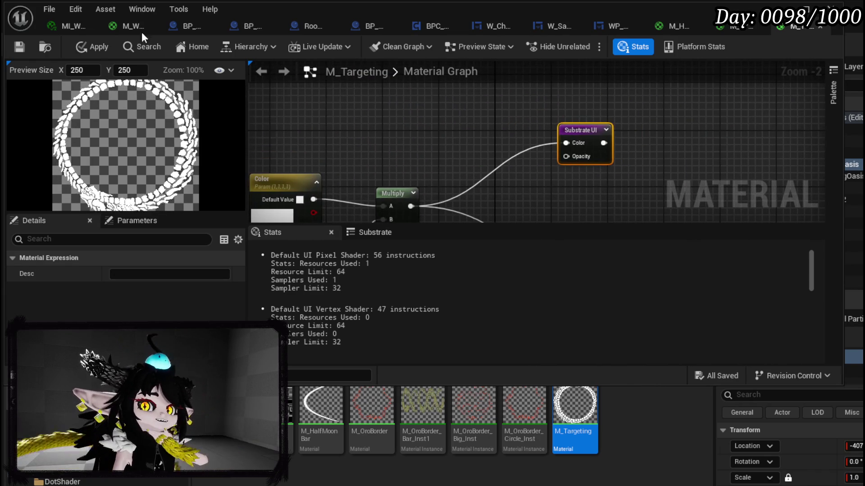
pyautogui.click(91, 46)
pyautogui.click(19, 47)
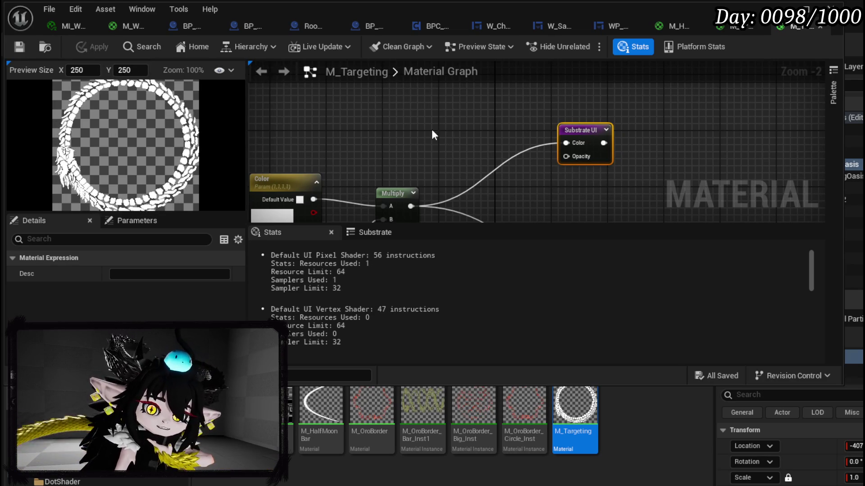
pyautogui.scroll(-3, 432, 129)
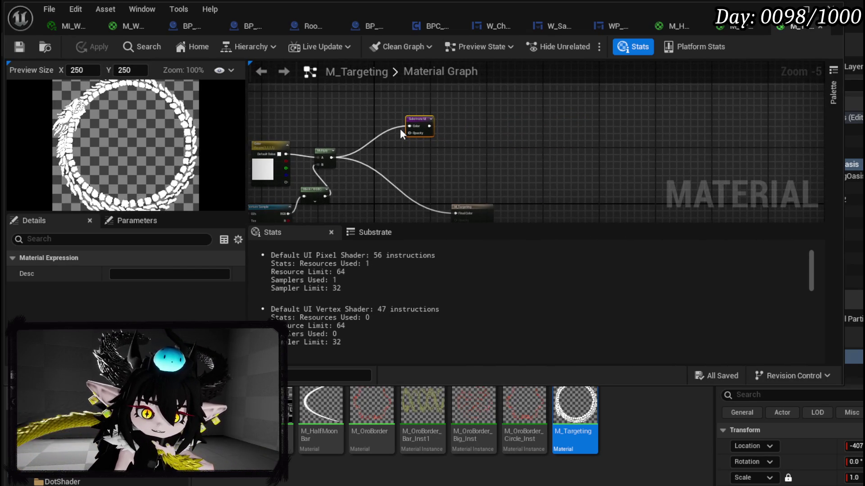
pyautogui.moveTo(399, 128); pyautogui.dragTo(488, 83)
pyautogui.moveTo(477, 148); pyautogui.dragTo(517, 103)
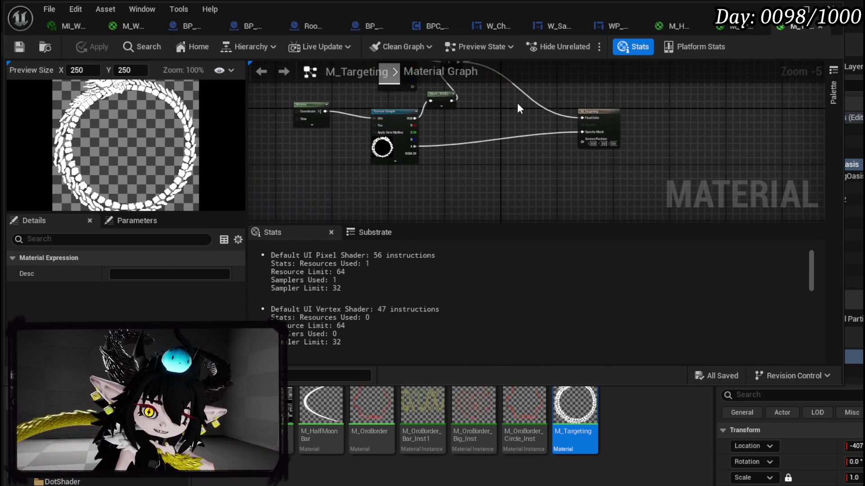
pyautogui.click(463, 115)
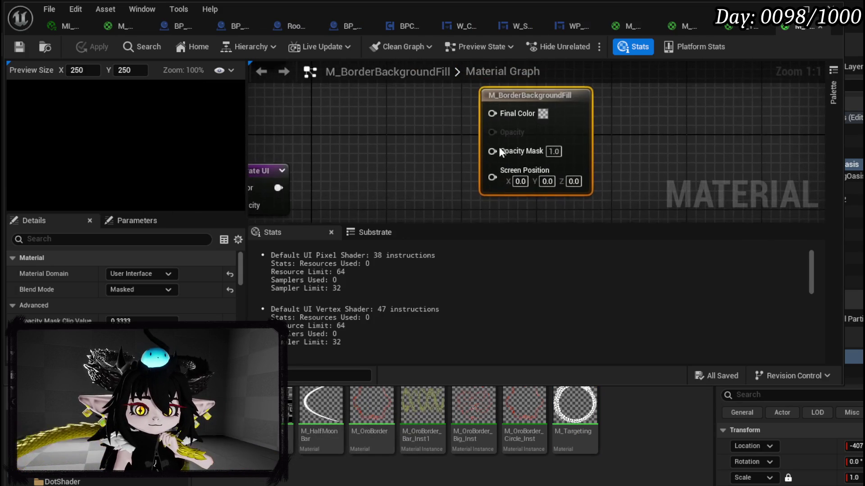
# Connect Substrate UI to Final Color in M_BorderBackgroundFill, then apply and save it.
pyautogui.moveTo(317, 177); pyautogui.dragTo(491, 124)
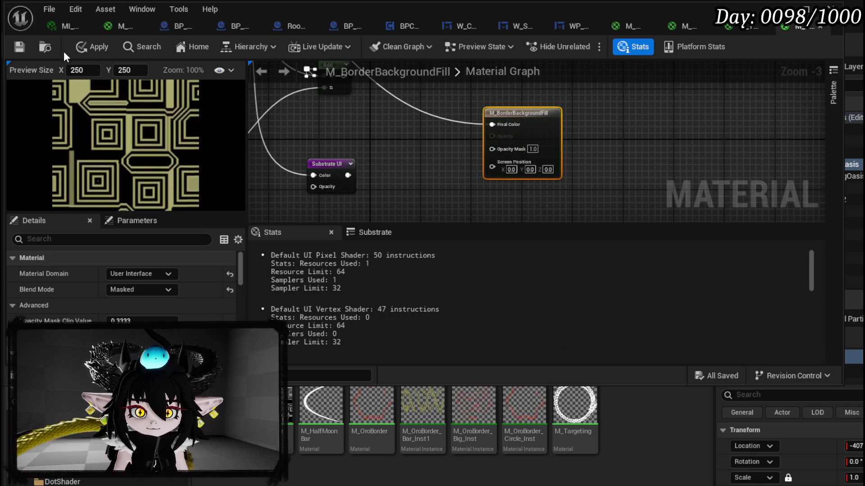
pyautogui.click(90, 47)
pyautogui.click(12, 48)
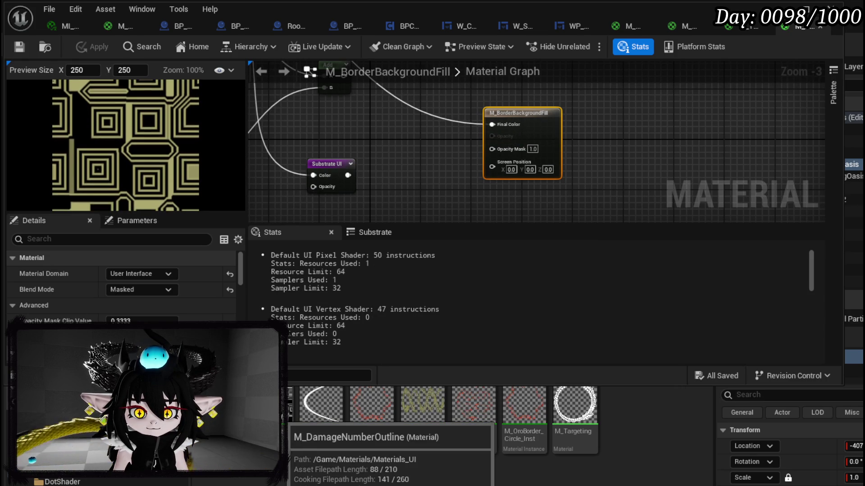
# Open M_DamageNumberOutline, wire Substrate UI to Final Color, apply and save, then close it.
pyautogui.click(270, 418)
pyautogui.doubleClick(270, 419)
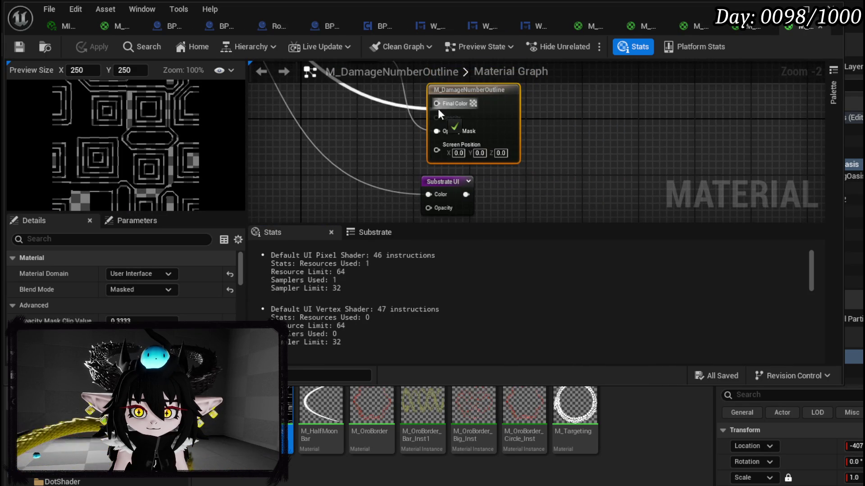
pyautogui.moveTo(436, 103); pyautogui.dragTo(316, 67)
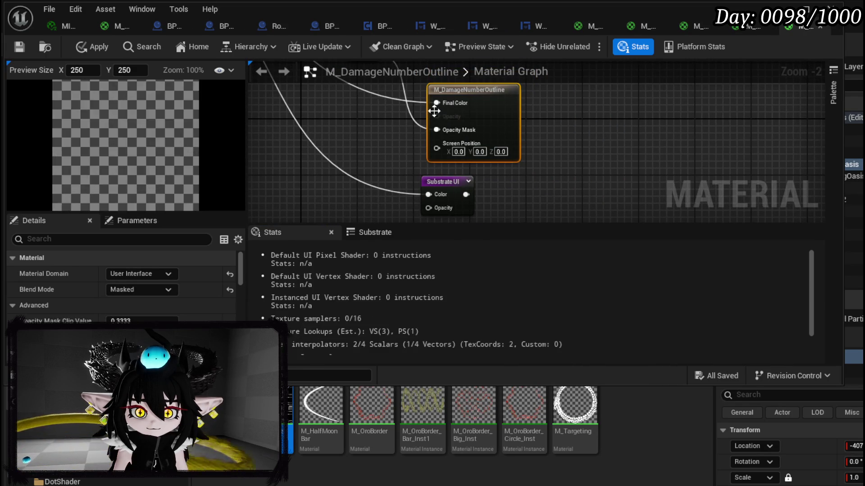
pyautogui.click(18, 49)
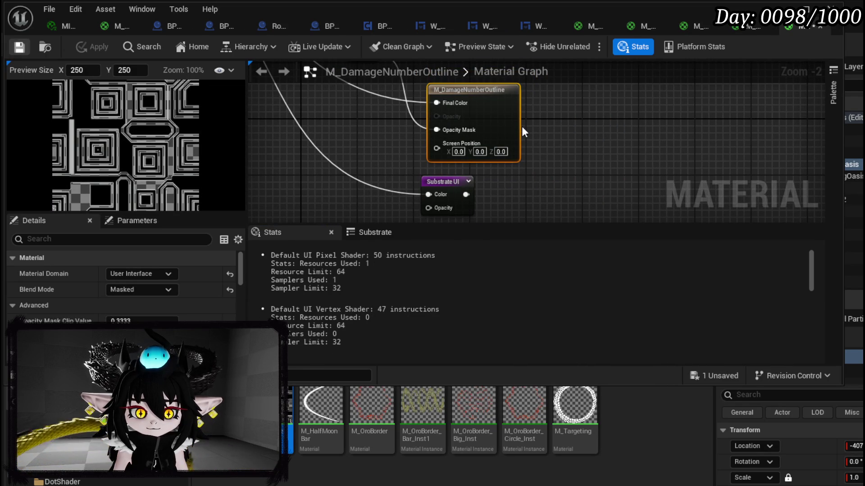
pyautogui.scroll(-2, 645, 123)
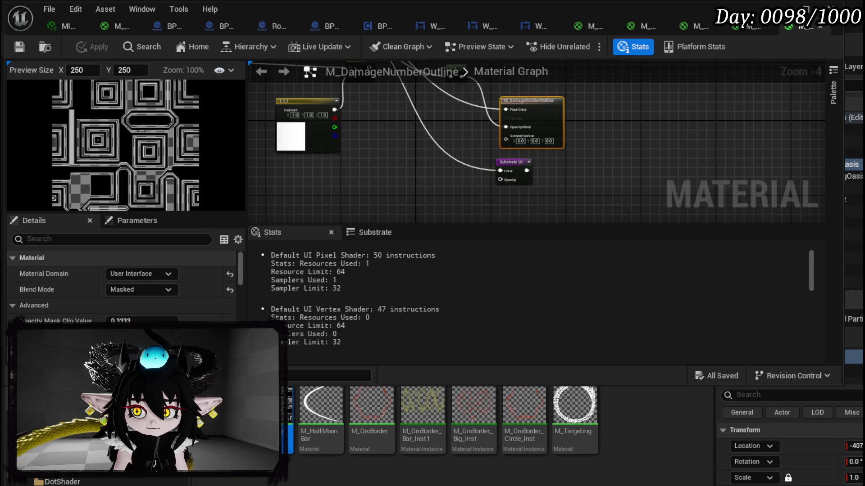
pyautogui.click(850, 28)
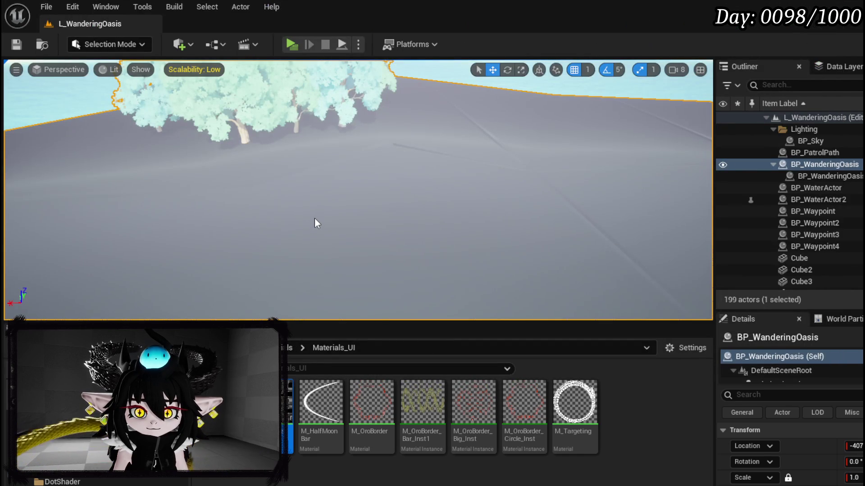
# Frame BP_WanderingOasis in the viewport, then playtest the level and stop with Esc.
pyautogui.rightClick(312, 189)
pyautogui.press('Escape')
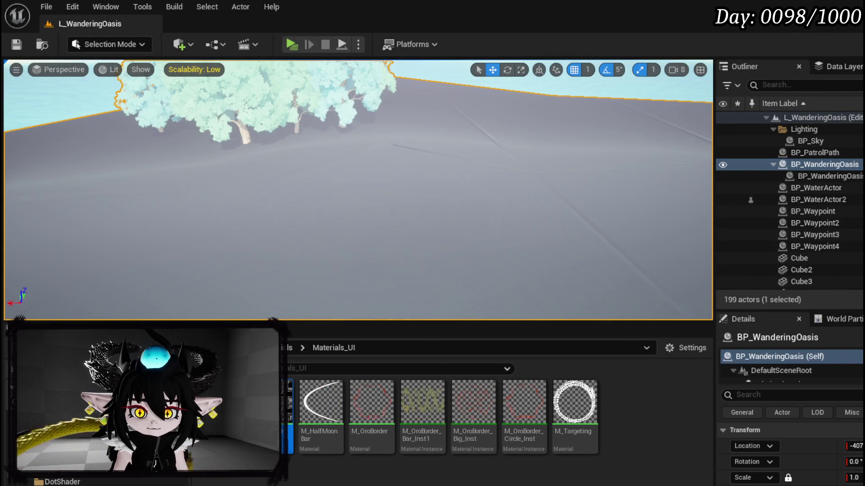
pyautogui.press('f')
pyautogui.moveTo(358, 190)
pyautogui.mouseDown()
pyautogui.moveTo(349, 243)
pyautogui.moveTo(315, 212)
pyautogui.moveTo(309, 234)
pyautogui.moveTo(284, 225)
pyautogui.moveTo(242, 66)
pyautogui.mouseUp()
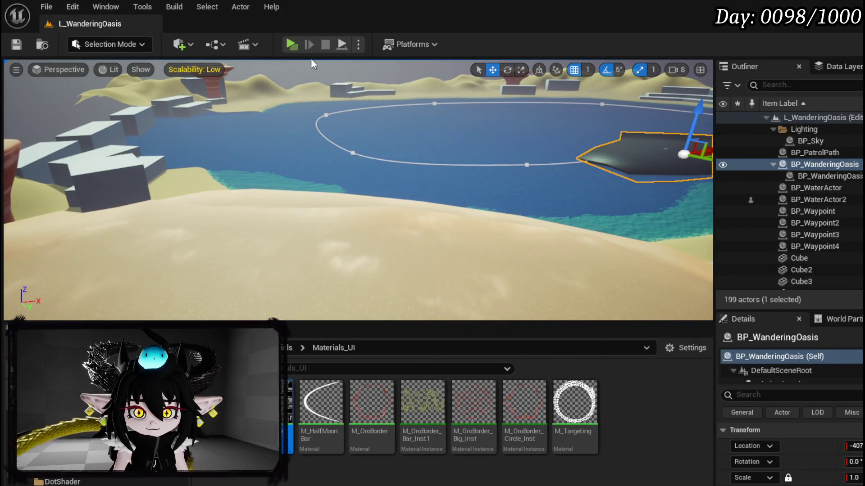
pyautogui.click(291, 45)
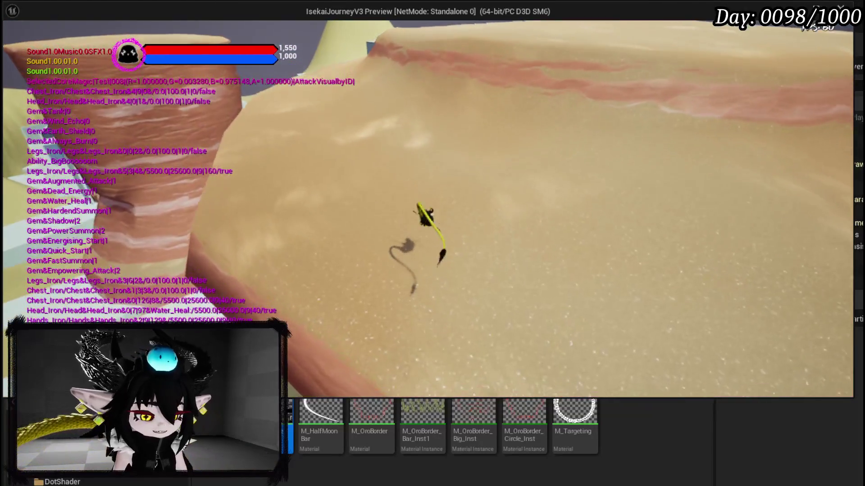
pyautogui.press('Escape')
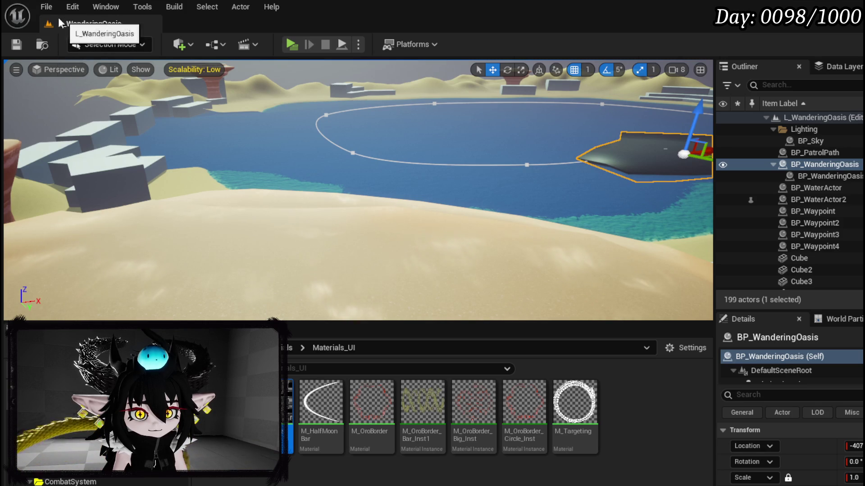
# Load Desert_World from File > Recent Levels, playtest it, then end the session.
pyautogui.click(45, 7)
pyautogui.moveTo(80, 98)
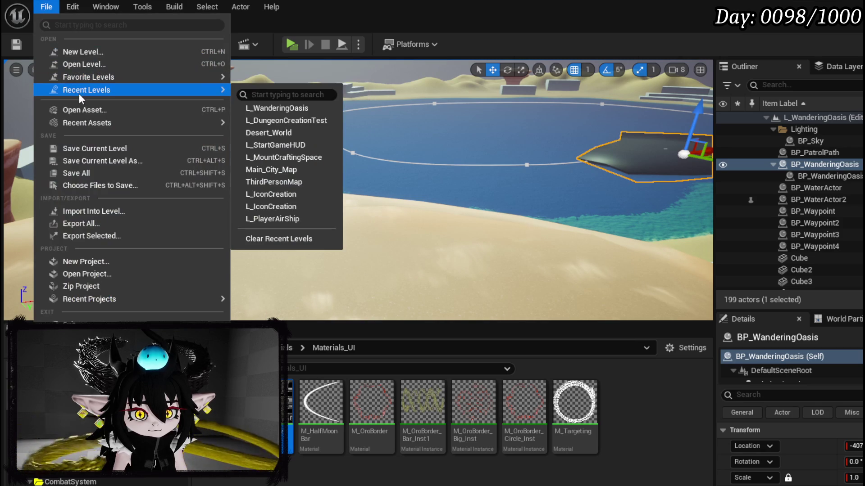
pyautogui.click(277, 130)
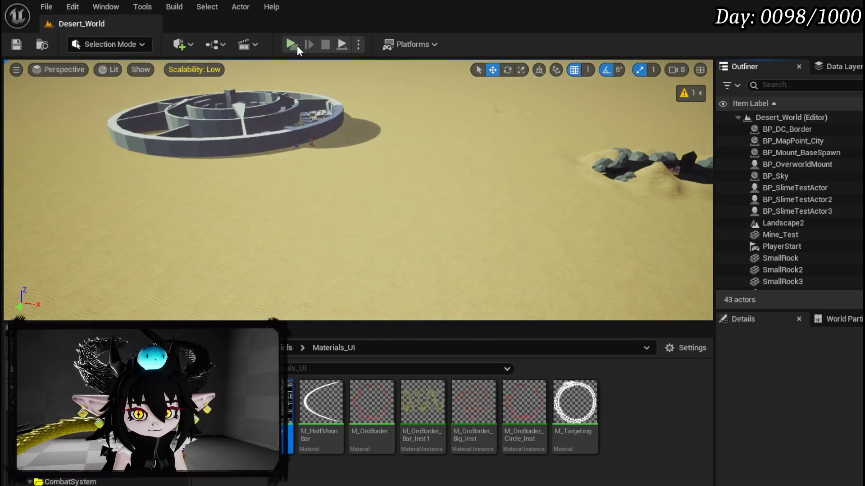
pyautogui.click(296, 45)
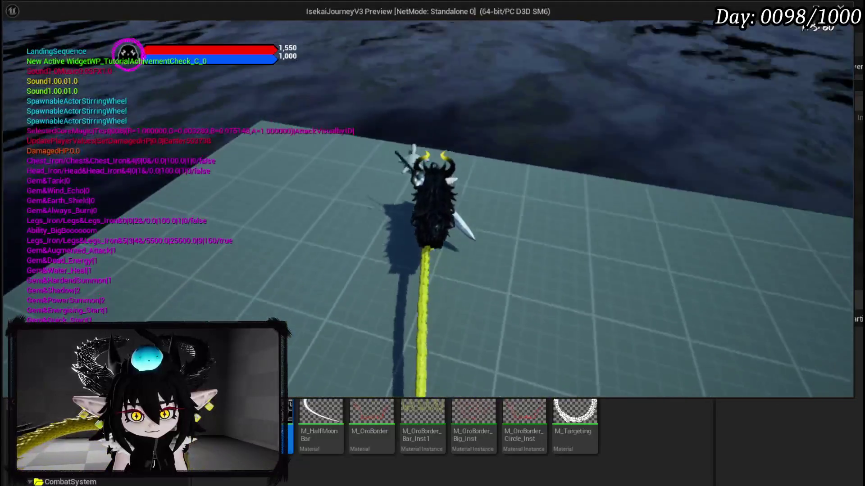
pyautogui.press('Escape')
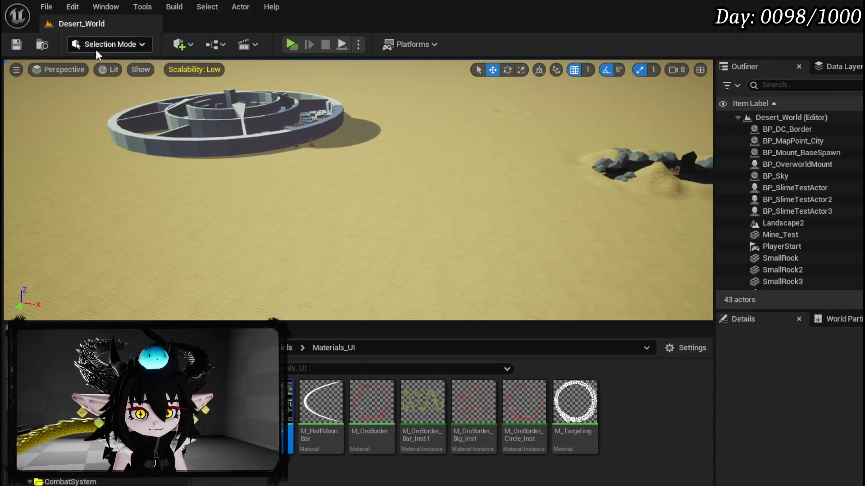
# Load L_DungeonCreationTest from File > Recent Levels.
pyautogui.click(47, 7)
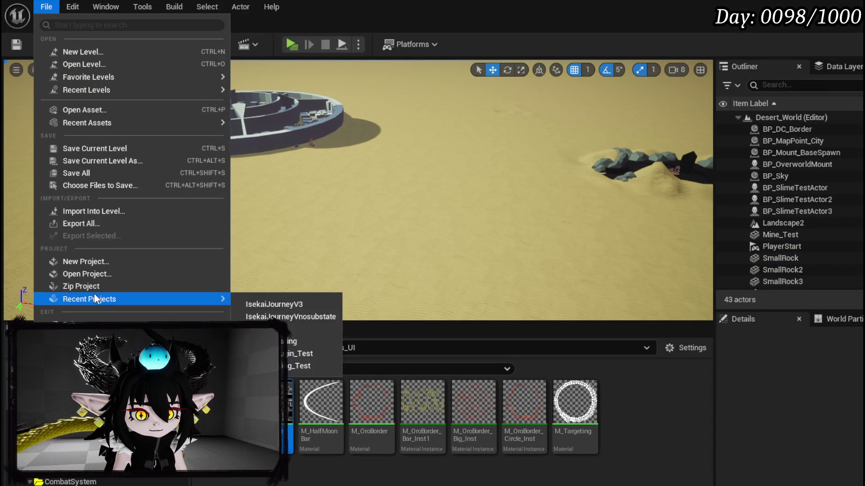
pyautogui.moveTo(109, 124)
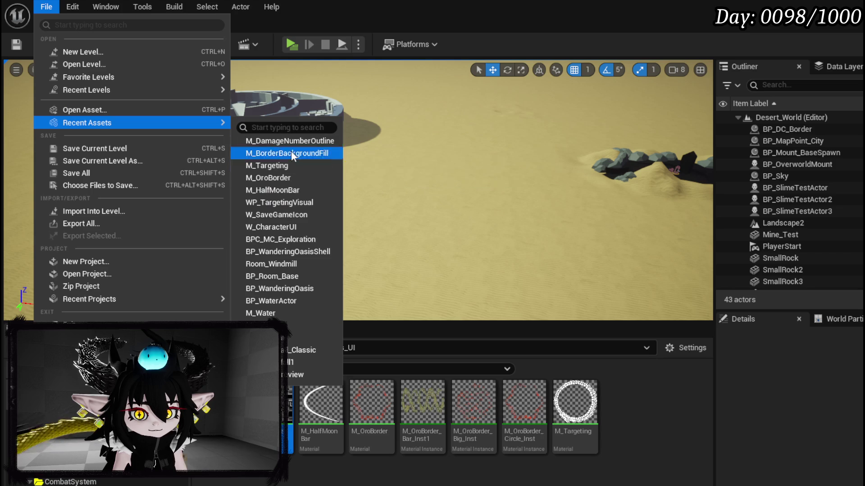
pyautogui.moveTo(103, 90)
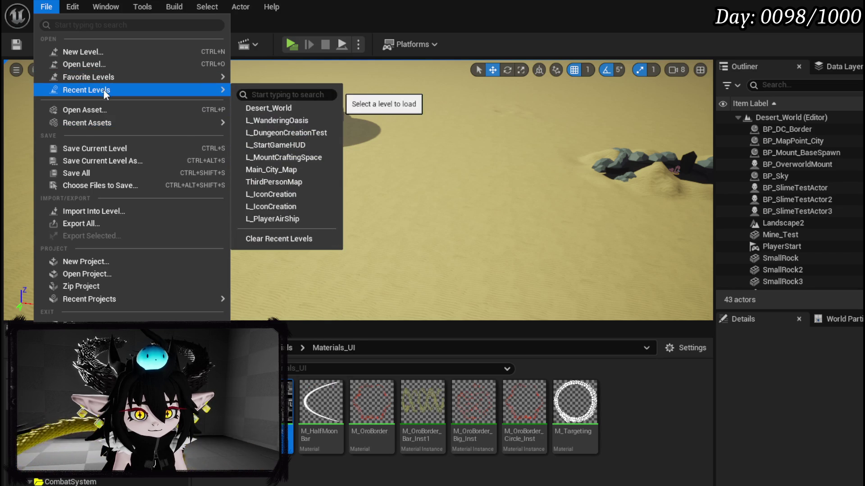
pyautogui.click(277, 126)
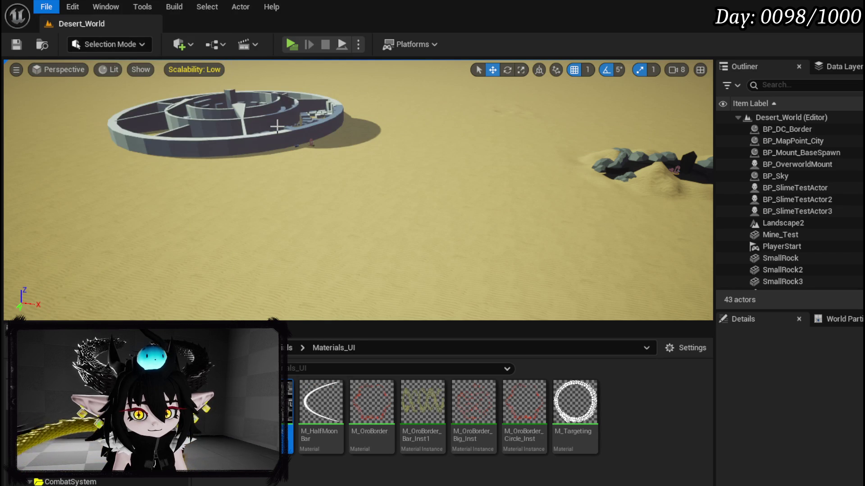
pyautogui.scroll(5, 278, 126)
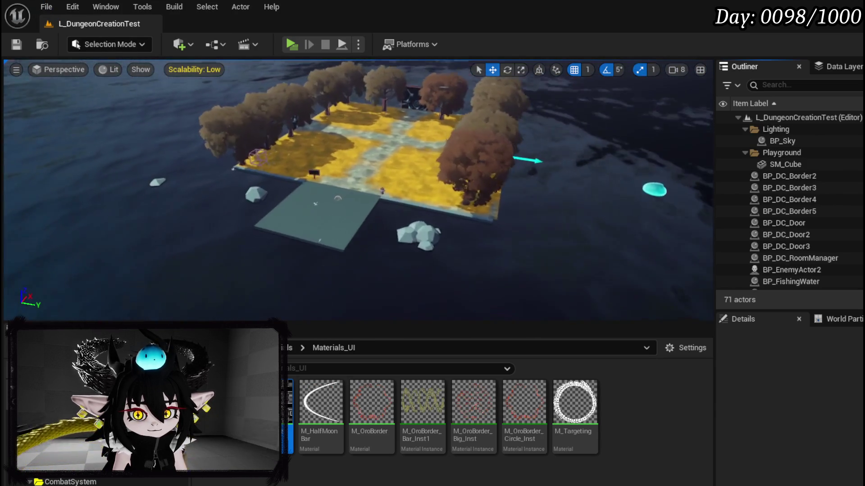
pyautogui.scroll(5, 338, 216)
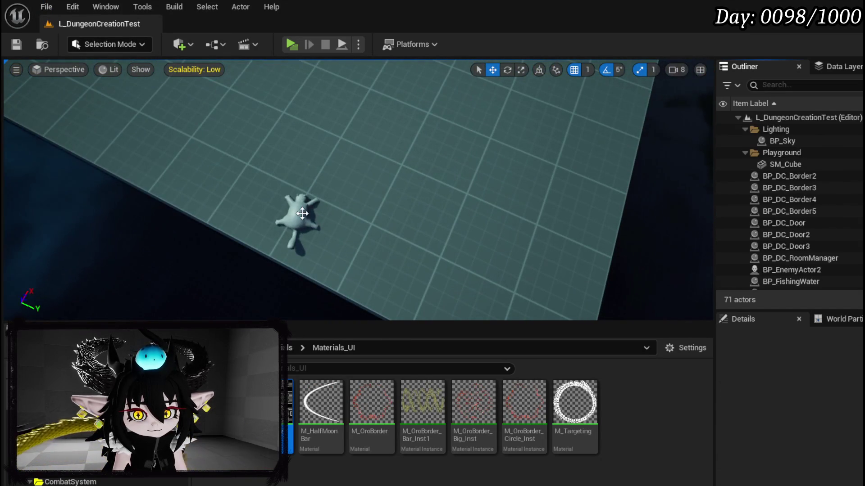
# Select the VFX_Booooom creature and browse to its M_Boom_Tounge material in the Content Browser.
pyautogui.click(302, 213)
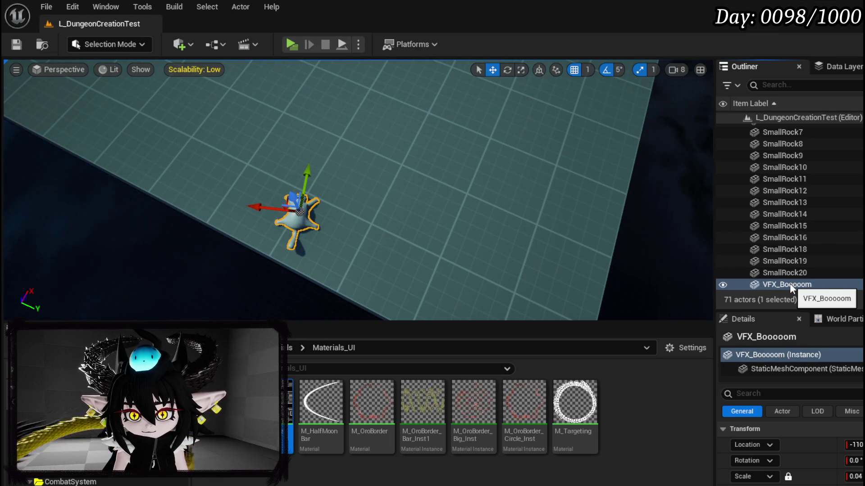
pyautogui.scroll(-2, 791, 451)
pyautogui.scroll(-2, 791, 450)
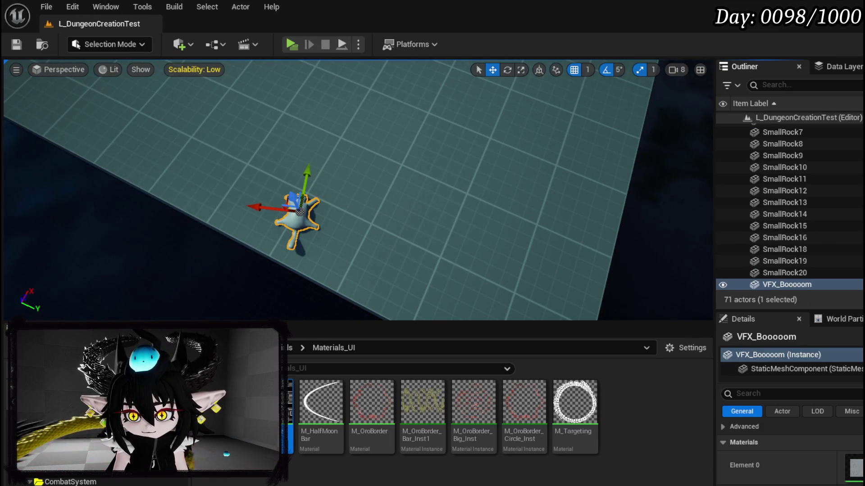
pyautogui.hotkey('ctrl', 'b')
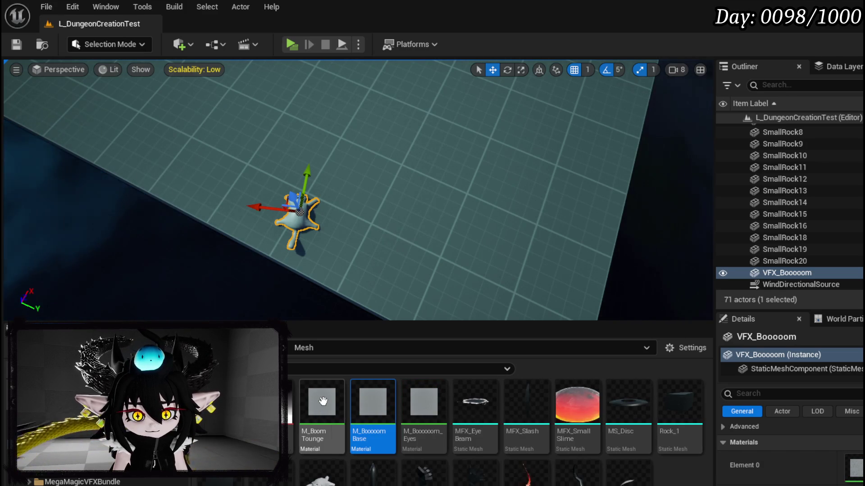
pyautogui.click(324, 403)
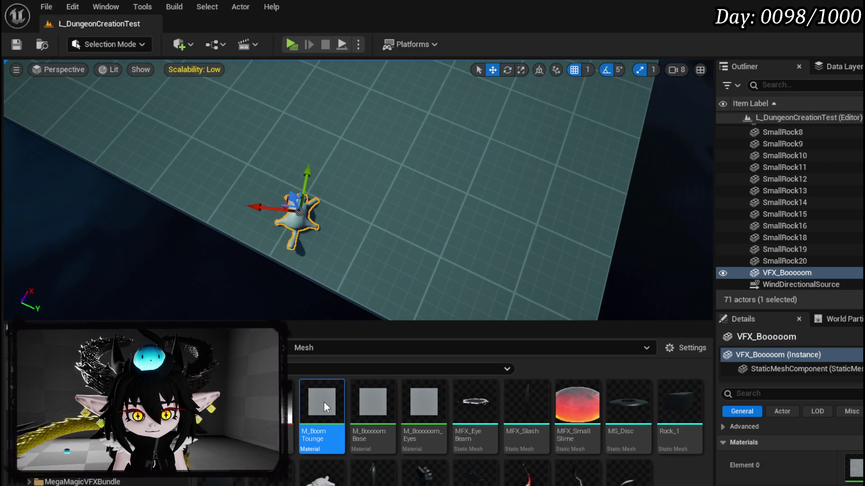
# Open M_BoomTounge, wire the Phong outputs into Metallic, Specular and Roughness, and apply.
pyautogui.doubleClick(323, 402)
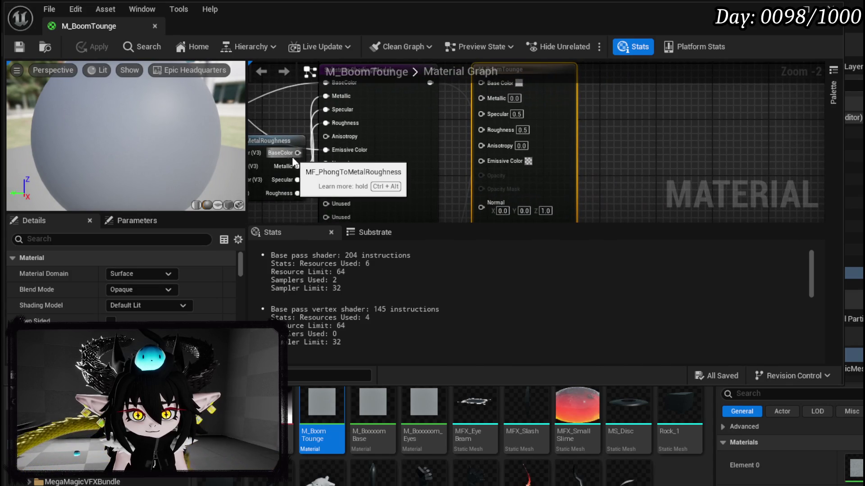
pyautogui.moveTo(297, 166); pyautogui.dragTo(492, 98)
pyautogui.moveTo(296, 181); pyautogui.dragTo(489, 111)
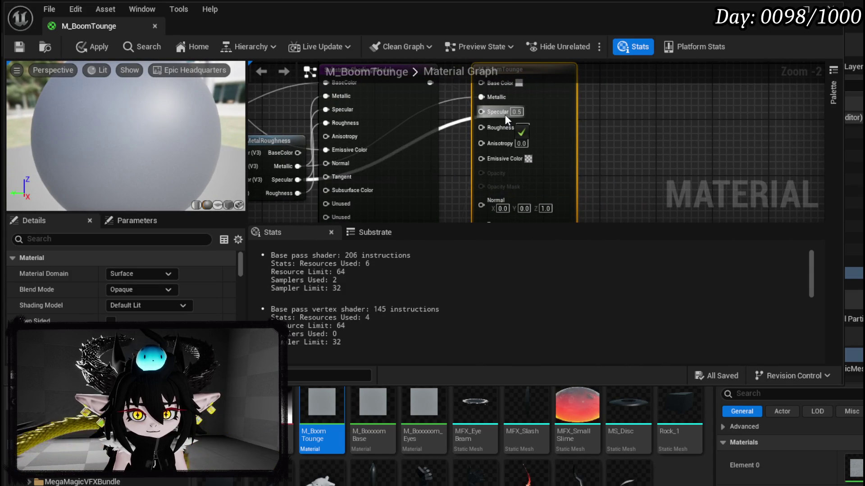
pyautogui.moveTo(298, 193); pyautogui.dragTo(521, 128)
pyautogui.moveTo(452, 130)
pyautogui.mouseDown()
pyautogui.moveTo(409, 182)
pyautogui.moveTo(515, 83)
pyautogui.moveTo(510, 117)
pyautogui.moveTo(549, 172)
pyautogui.moveTo(547, 187)
pyautogui.mouseUp()
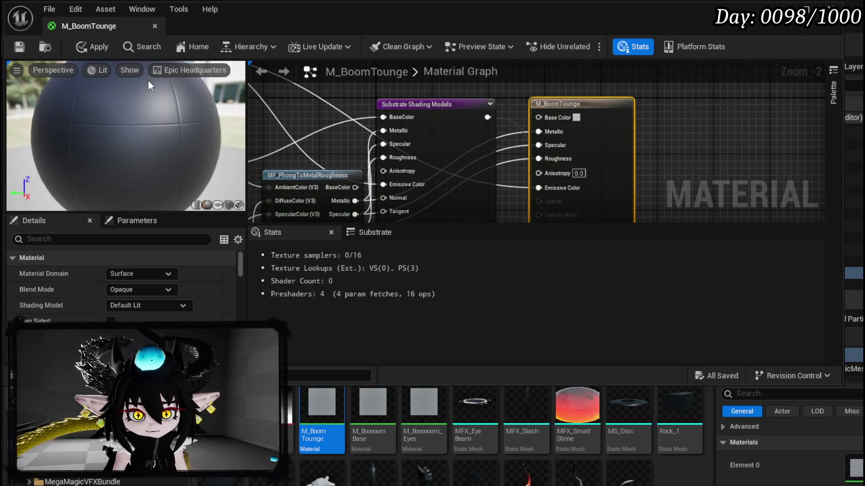
pyautogui.click(83, 47)
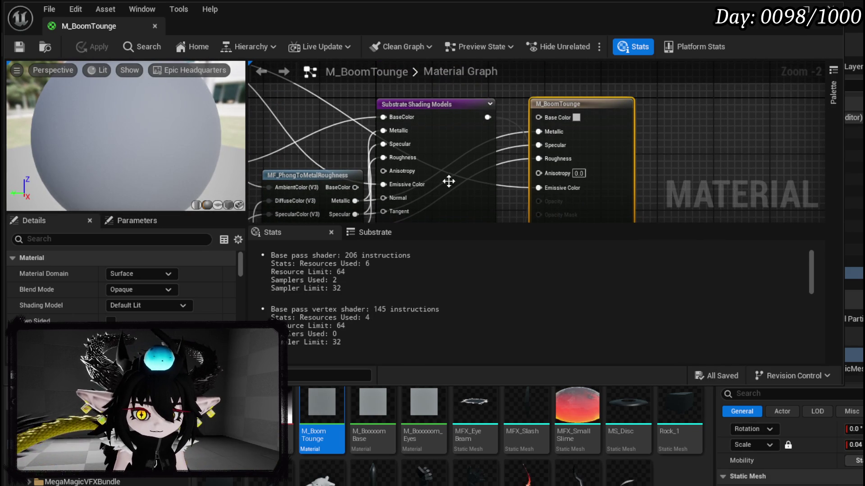
# Rearrange the constant nodes, Substrate Shading Models node and Phong conversion node in the graph.
pyautogui.scroll(-3, 506, 196)
pyautogui.scroll(2, 415, 135)
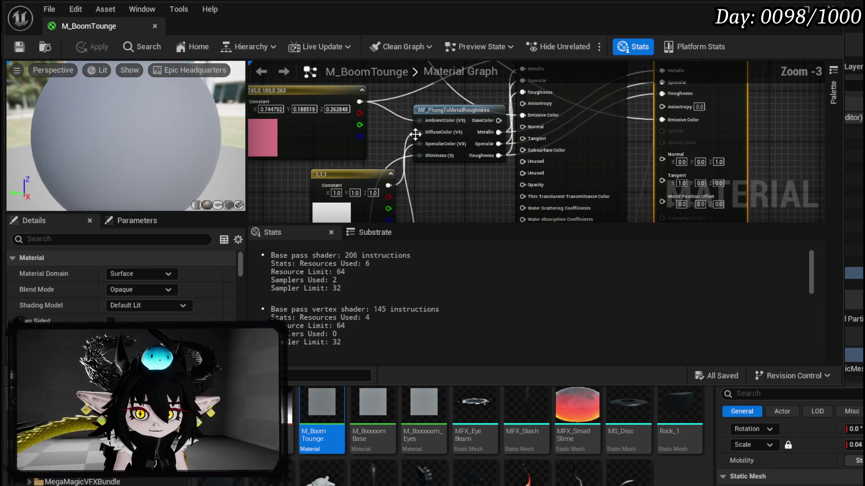
pyautogui.scroll(-2, 388, 143)
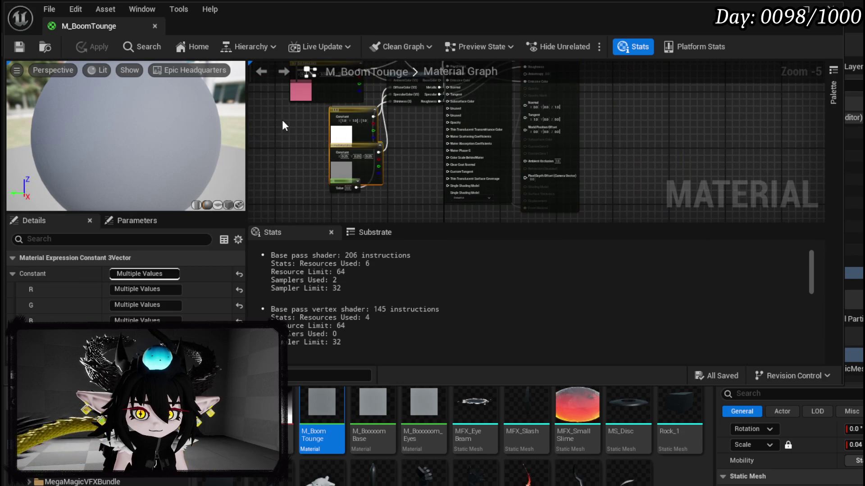
pyautogui.moveTo(284, 126); pyautogui.dragTo(364, 197)
pyautogui.moveTo(408, 93)
pyautogui.mouseDown()
pyautogui.moveTo(420, 178)
pyautogui.moveTo(402, 137)
pyautogui.moveTo(420, 248)
pyautogui.mouseUp()
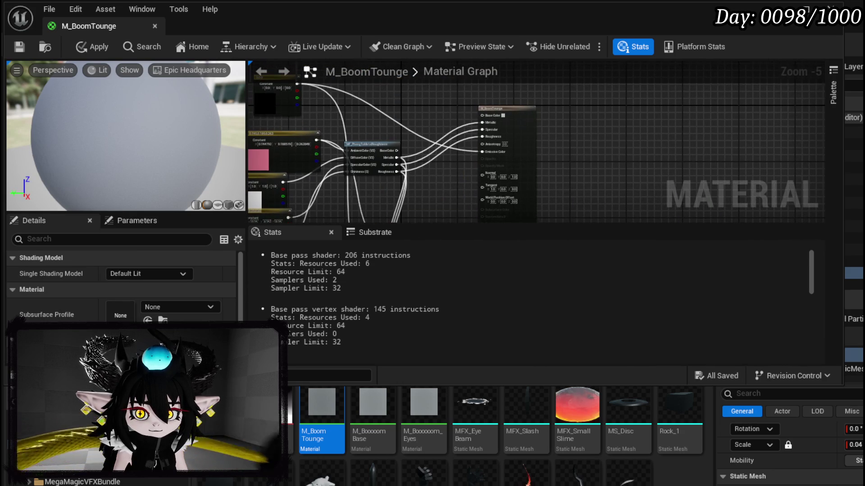
pyautogui.click(440, 176)
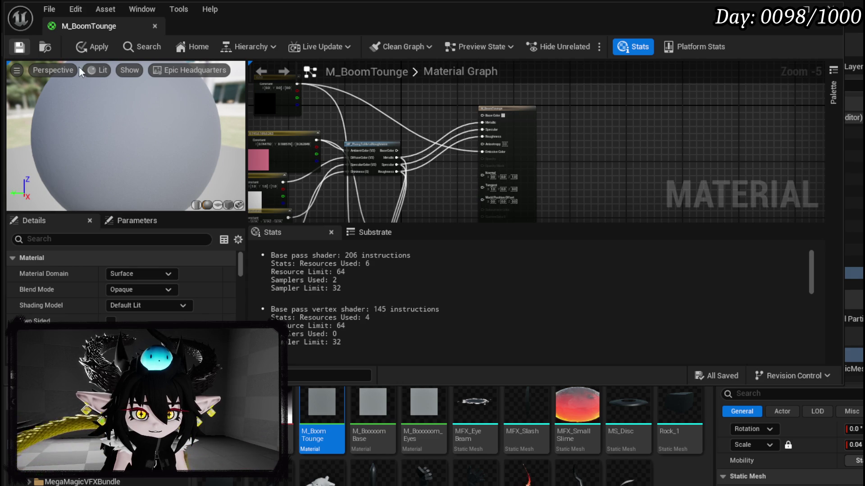
pyautogui.scroll(2, 374, 131)
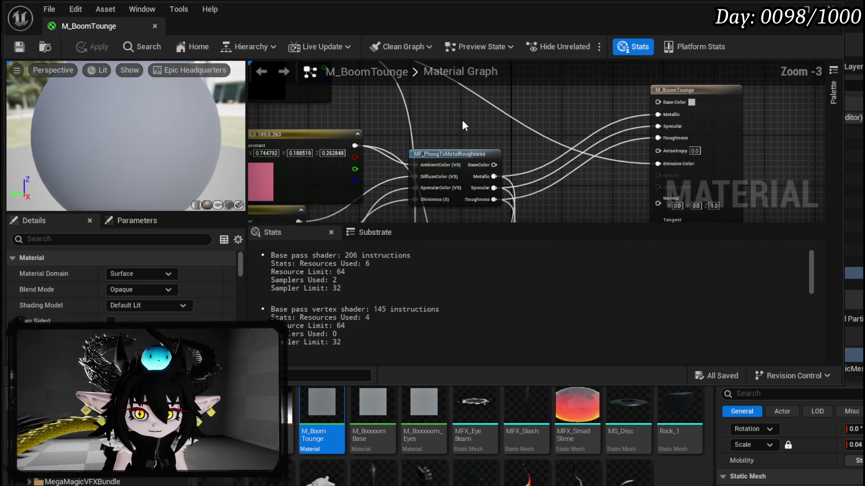
pyautogui.moveTo(451, 150)
pyautogui.mouseDown()
pyautogui.moveTo(472, 129)
pyautogui.moveTo(399, 147)
pyautogui.moveTo(519, 121)
pyautogui.mouseUp()
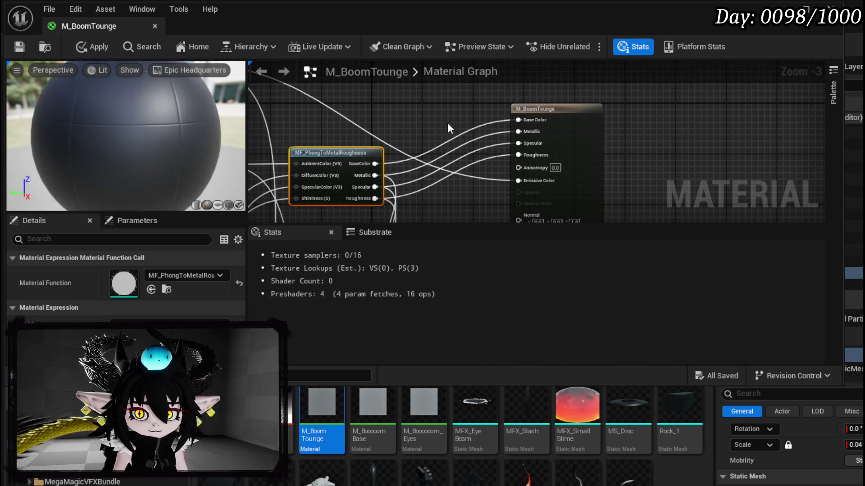
# Apply and save the tongue material, close it, and select the creature's base material.
pyautogui.click(81, 47)
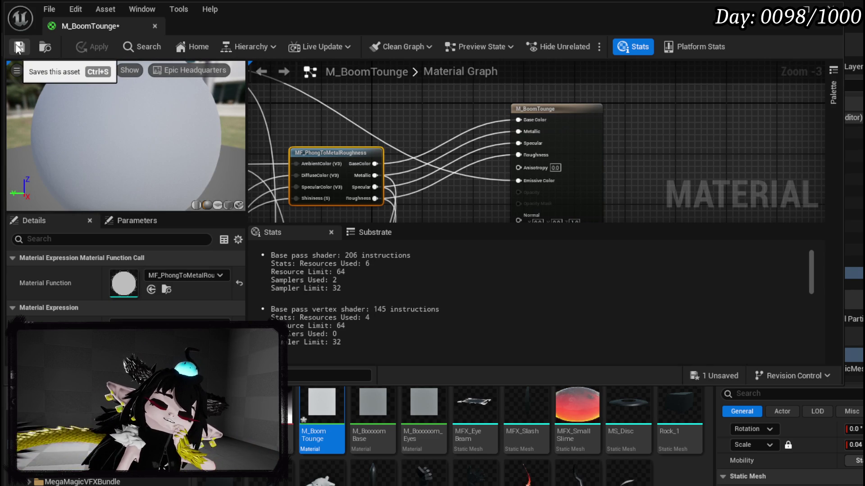
pyautogui.click(18, 47)
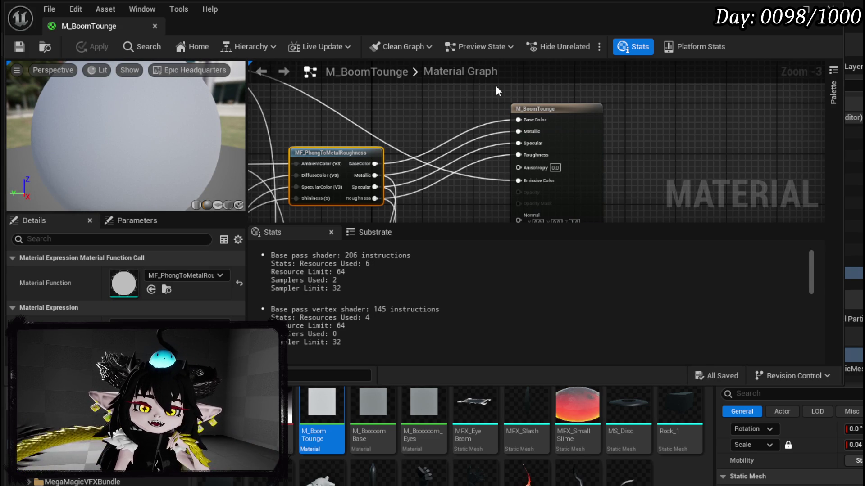
pyautogui.click(154, 26)
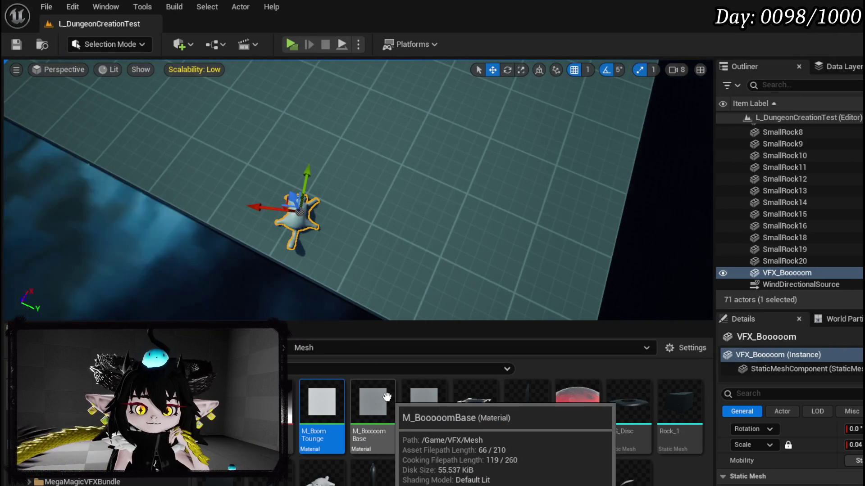
pyautogui.click(388, 399)
# Wire M_BooooomBase's Base Color, Metallic, Specular, Roughness and Emissive into the material result and apply.
pyautogui.doubleClick(388, 399)
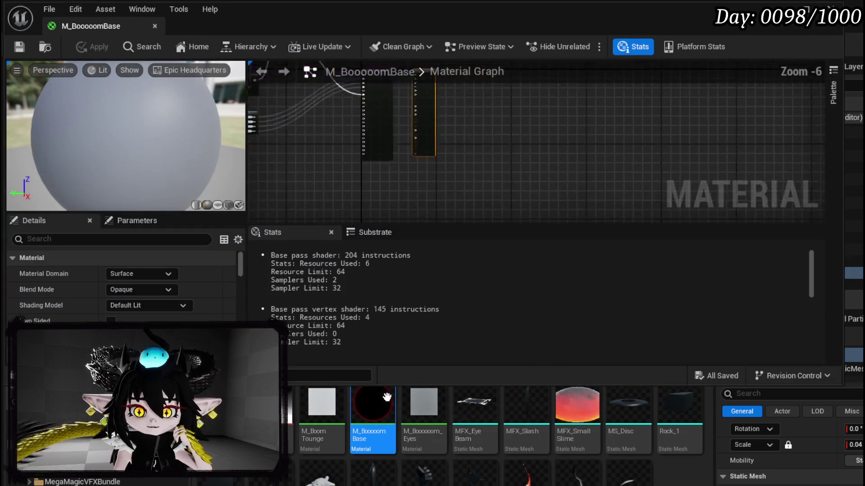
pyautogui.scroll(5, 369, 142)
pyautogui.moveTo(297, 166)
pyautogui.mouseDown()
pyautogui.moveTo(536, 99)
pyautogui.moveTo(518, 81)
pyautogui.moveTo(504, 102)
pyautogui.mouseUp()
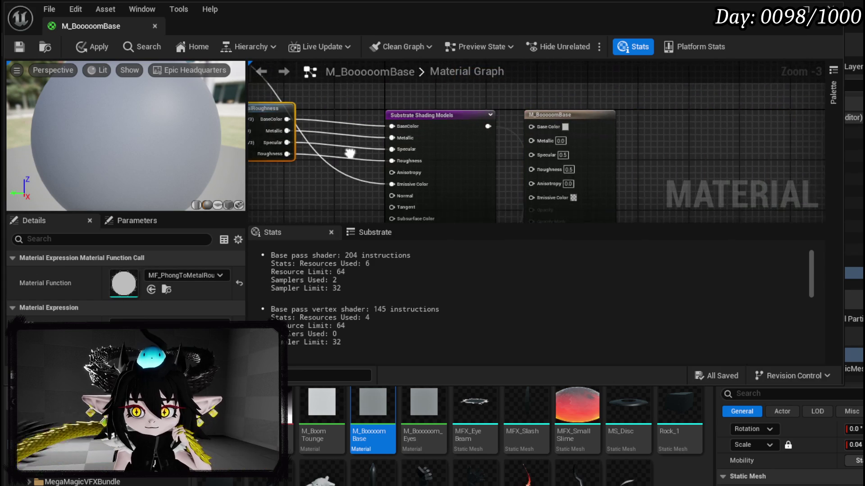
pyautogui.moveTo(468, 127); pyautogui.dragTo(513, 128)
pyautogui.moveTo(267, 131)
pyautogui.mouseDown()
pyautogui.moveTo(513, 148)
pyautogui.moveTo(511, 139)
pyautogui.moveTo(509, 158)
pyautogui.moveTo(511, 151)
pyautogui.mouseUp()
pyautogui.moveTo(267, 155)
pyautogui.mouseDown()
pyautogui.moveTo(506, 180)
pyautogui.moveTo(512, 161)
pyautogui.mouseUp()
pyautogui.moveTo(451, 174)
pyautogui.mouseDown()
pyautogui.moveTo(429, 193)
pyautogui.moveTo(511, 188)
pyautogui.mouseUp()
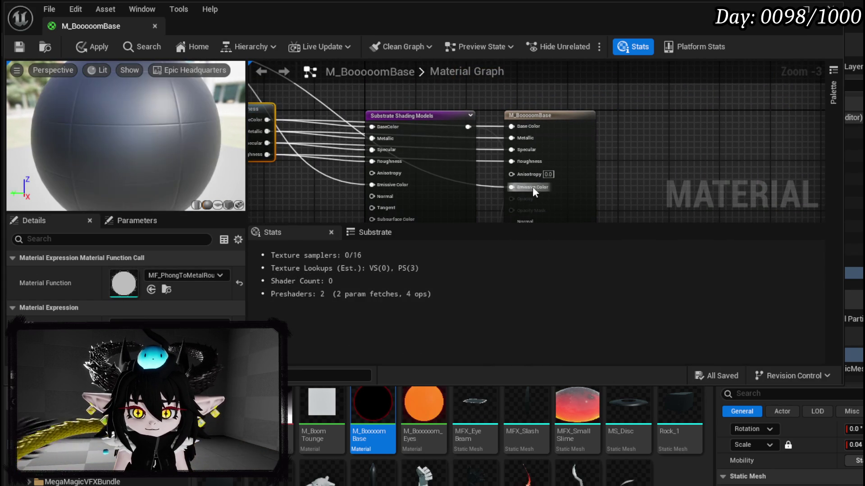
pyautogui.click(93, 47)
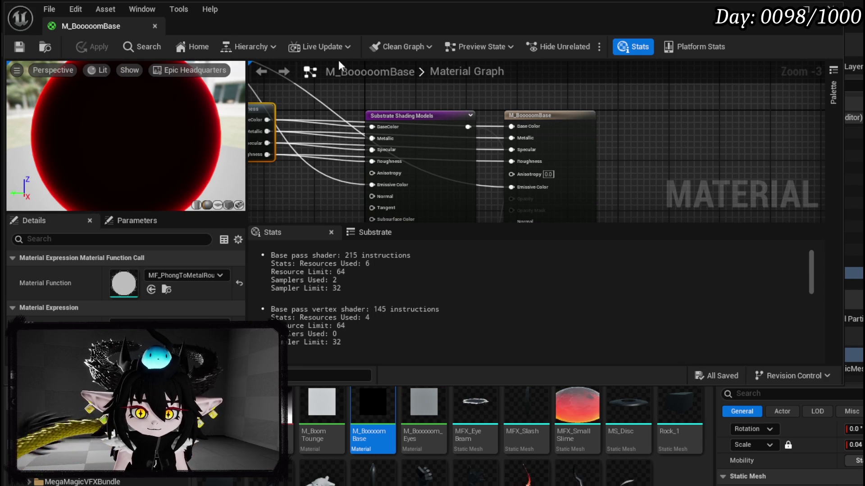
# Close the base material and open M_Booooom_Eyes for editing.
pyautogui.click(782, 6)
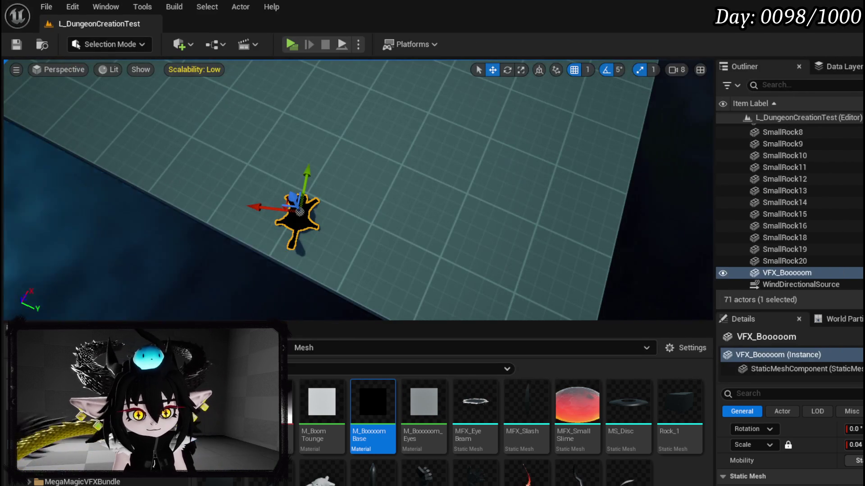
pyautogui.click(435, 413)
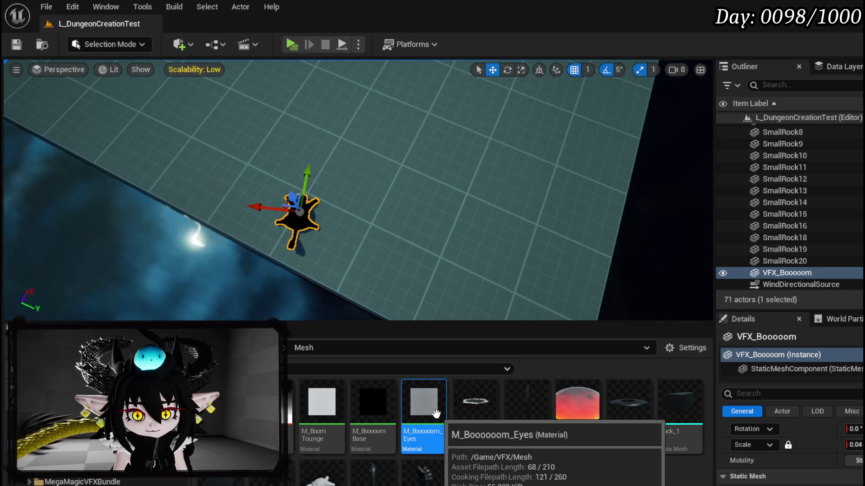
pyautogui.doubleClick(422, 411)
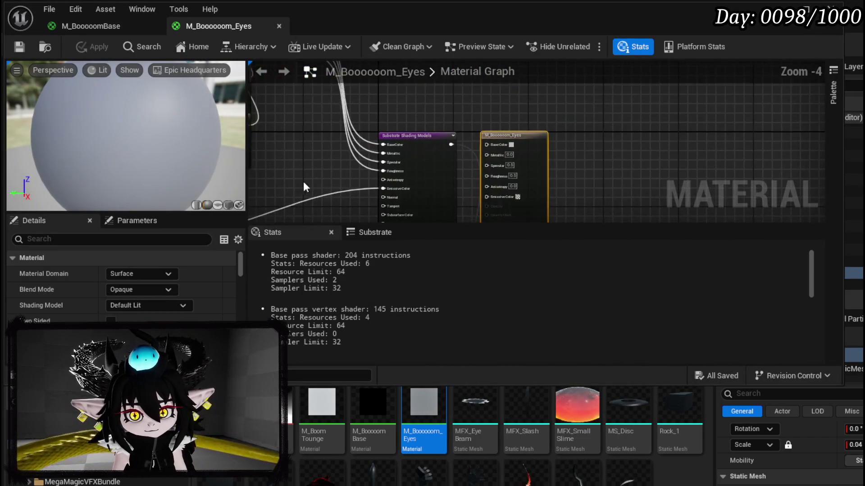
# Connect M_Booooom_Eyes' Metallic, Specular, Roughness and Emissive Color pins to its output node.
pyautogui.scroll(2, 348, 156)
pyautogui.moveTo(491, 140)
pyautogui.mouseDown()
pyautogui.moveTo(546, 140)
pyautogui.moveTo(546, 155)
pyautogui.mouseUp()
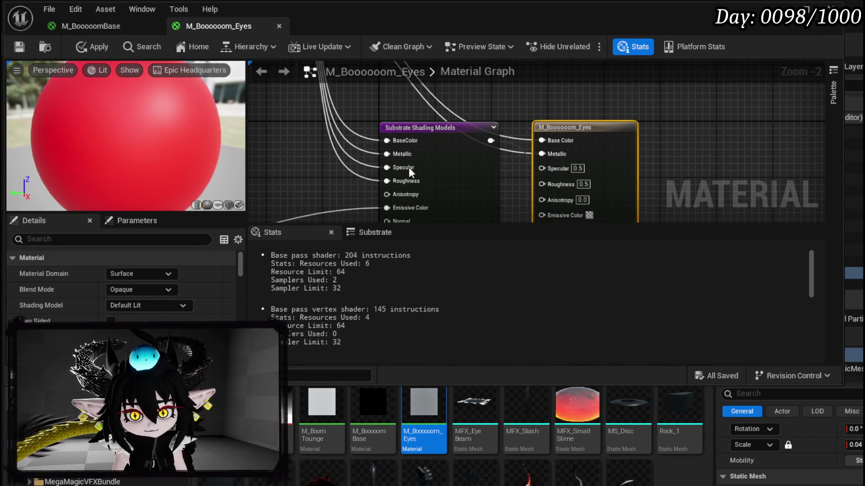
pyautogui.moveTo(393, 171)
pyautogui.mouseDown()
pyautogui.moveTo(544, 170)
pyautogui.moveTo(468, 187)
pyautogui.mouseUp()
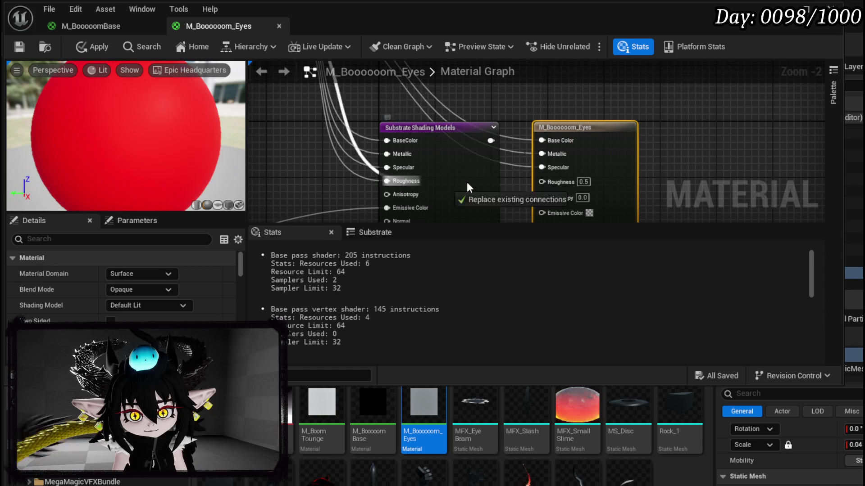
pyautogui.moveTo(559, 178); pyautogui.dragTo(560, 180)
pyautogui.moveTo(386, 207)
pyautogui.mouseDown()
pyautogui.moveTo(560, 198)
pyautogui.moveTo(563, 167)
pyautogui.mouseUp()
# Apply the eyes material, check the viewport camera speed, and open M_BoomTounge.
pyautogui.click(91, 47)
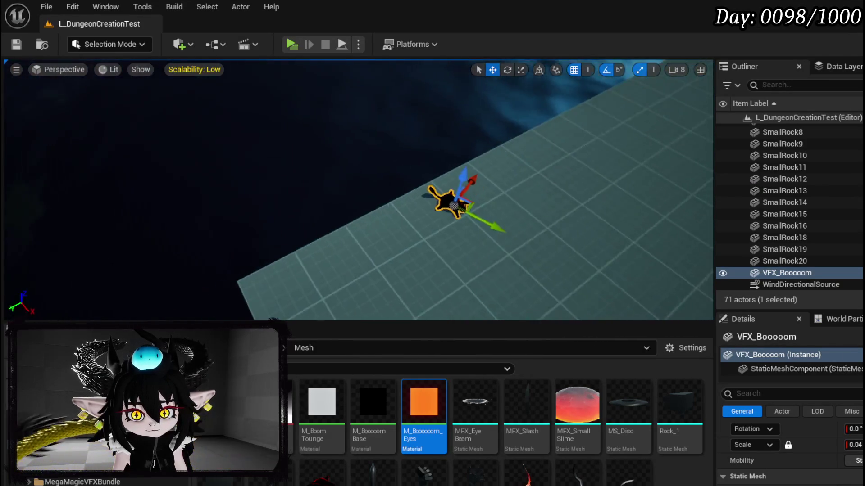
pyautogui.click(678, 72)
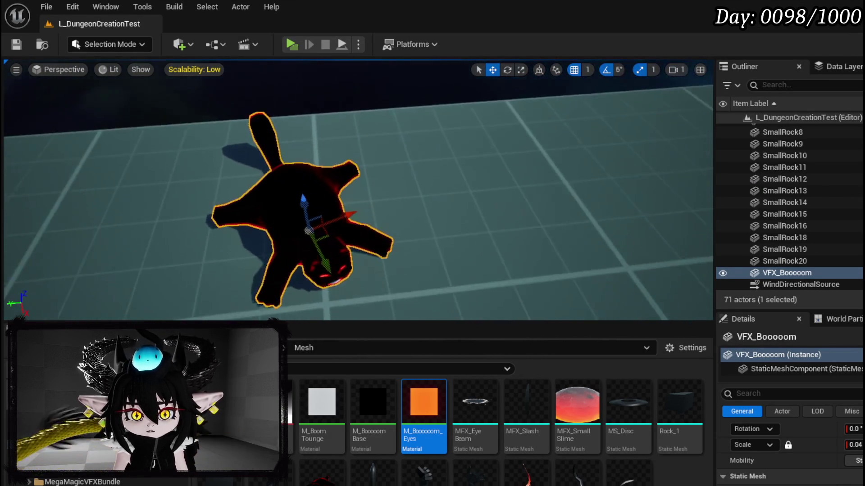
pyautogui.doubleClick(335, 395)
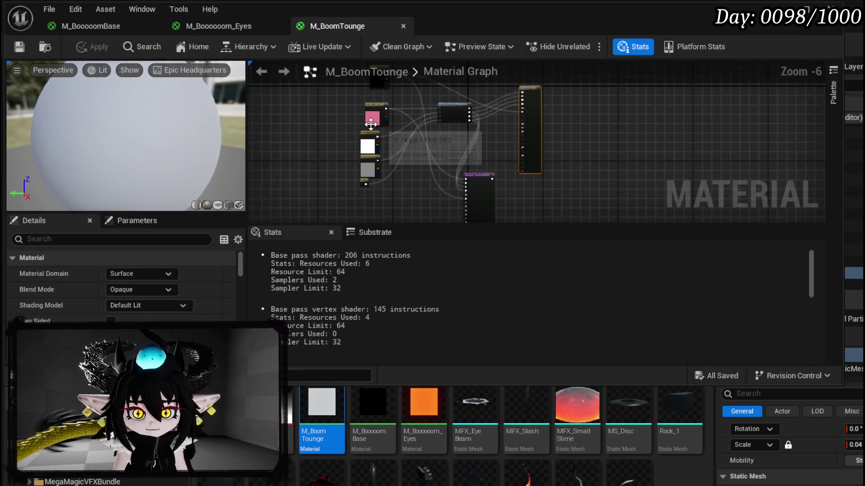
# Feed the pink color constant into M_BoomTounge's Emissive Color input.
pyautogui.scroll(1, 314, 131)
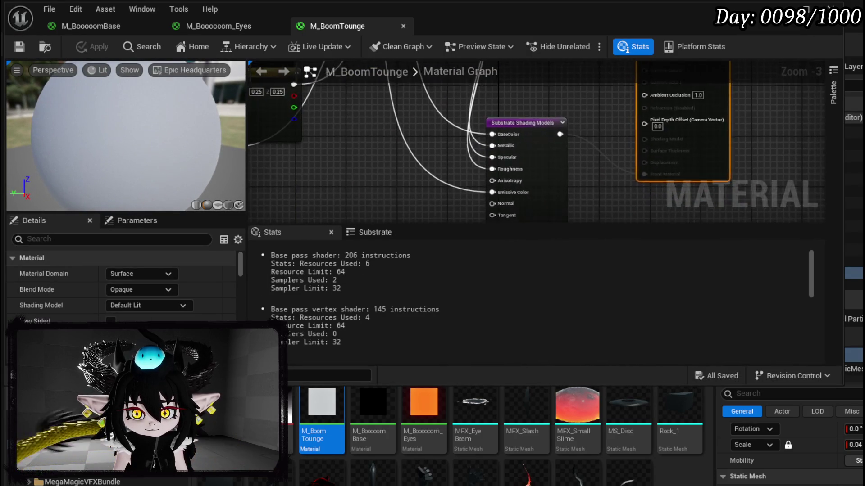
pyautogui.moveTo(404, 165)
pyautogui.mouseDown()
pyautogui.moveTo(396, 101)
pyautogui.moveTo(367, 63)
pyautogui.mouseUp()
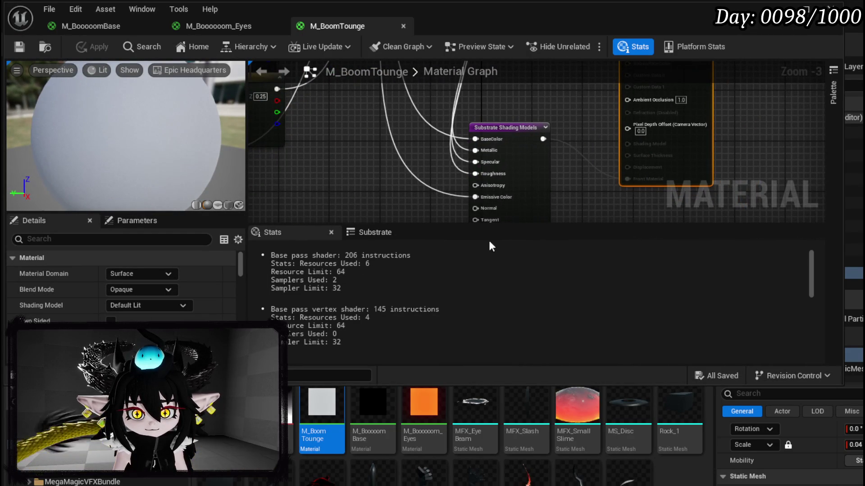
pyautogui.moveTo(482, 201)
pyautogui.mouseDown()
pyautogui.moveTo(703, 161)
pyautogui.moveTo(683, 114)
pyautogui.mouseUp()
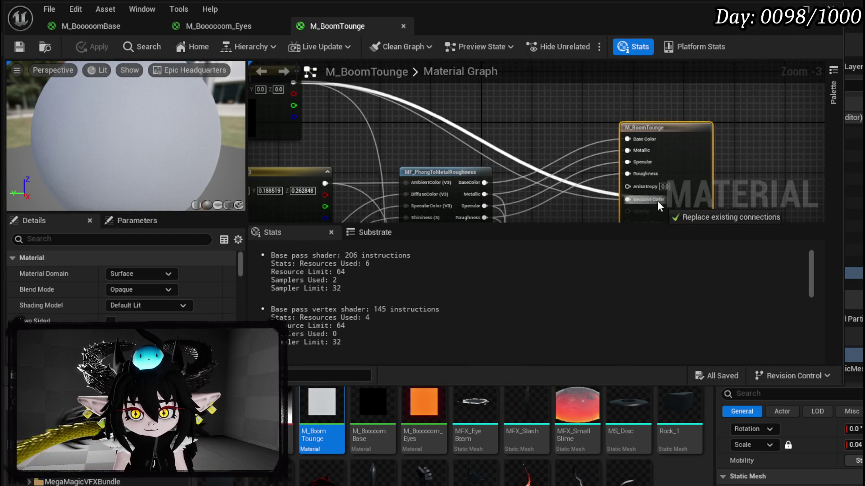
pyautogui.moveTo(647, 201); pyautogui.dragTo(647, 202)
pyautogui.scroll(-1, 641, 199)
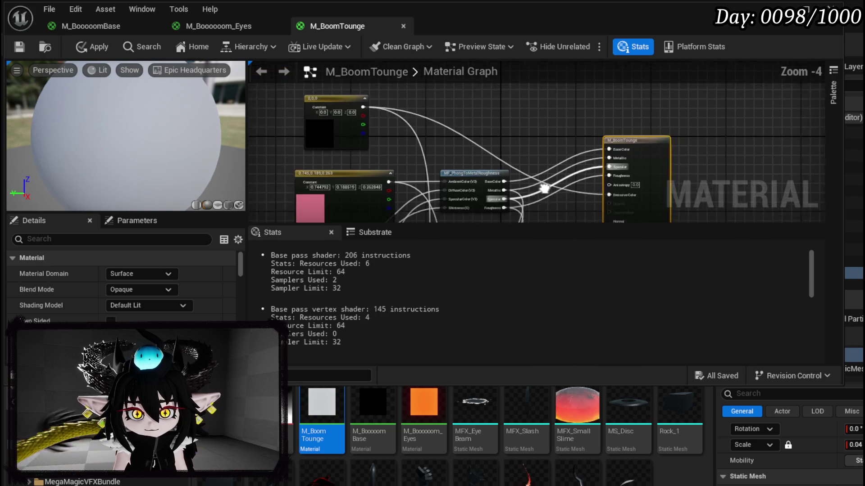
pyautogui.scroll(1, 434, 173)
pyautogui.moveTo(283, 146); pyautogui.dragTo(324, 155)
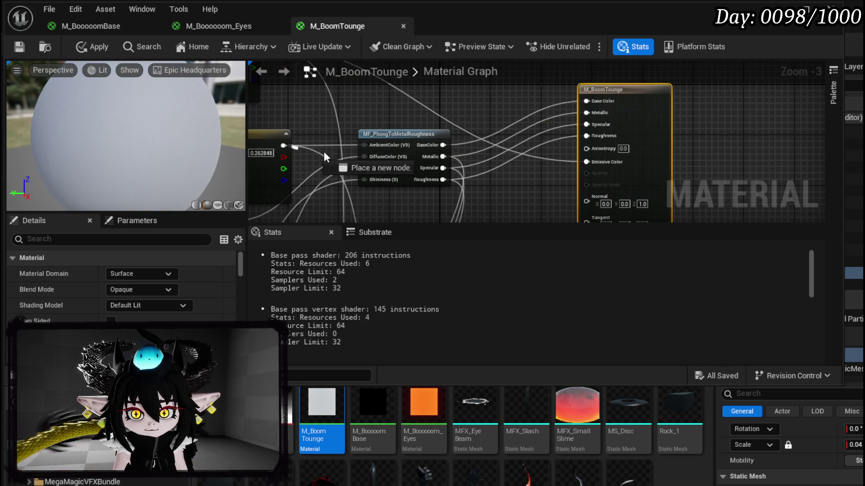
pyautogui.moveTo(611, 165); pyautogui.dragTo(611, 165)
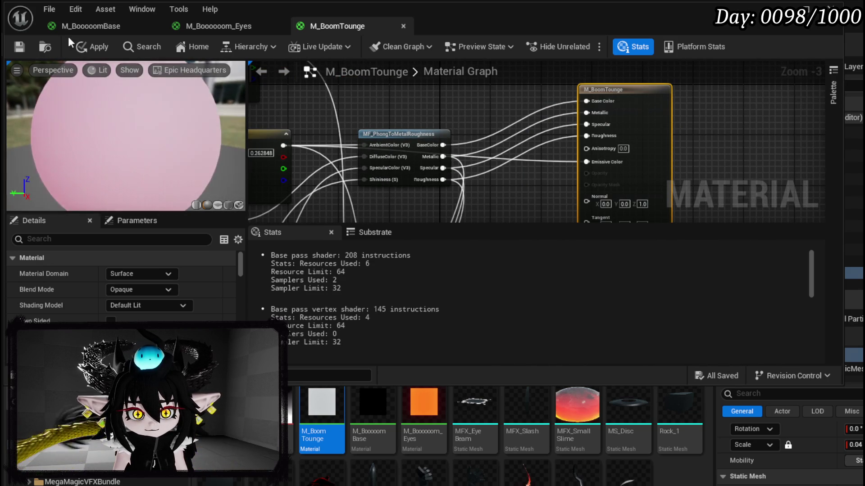
# Apply and save the tongue material, then close its Material Editor.
pyautogui.click(24, 46)
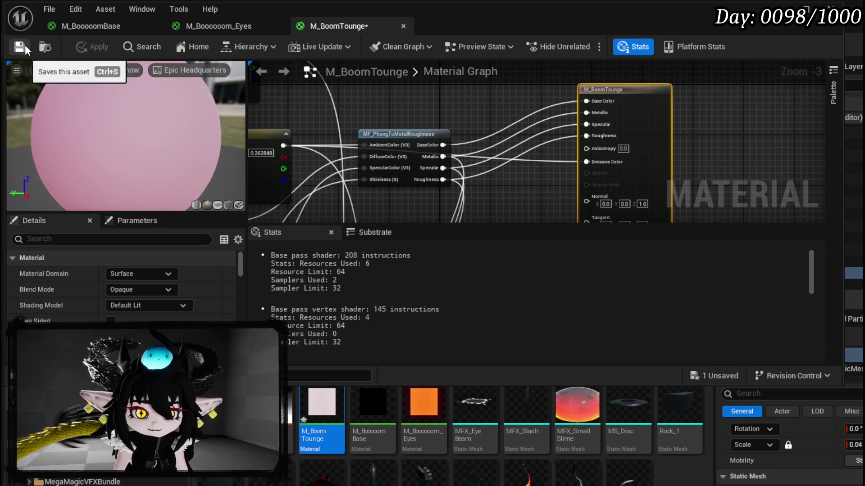
pyautogui.click(25, 45)
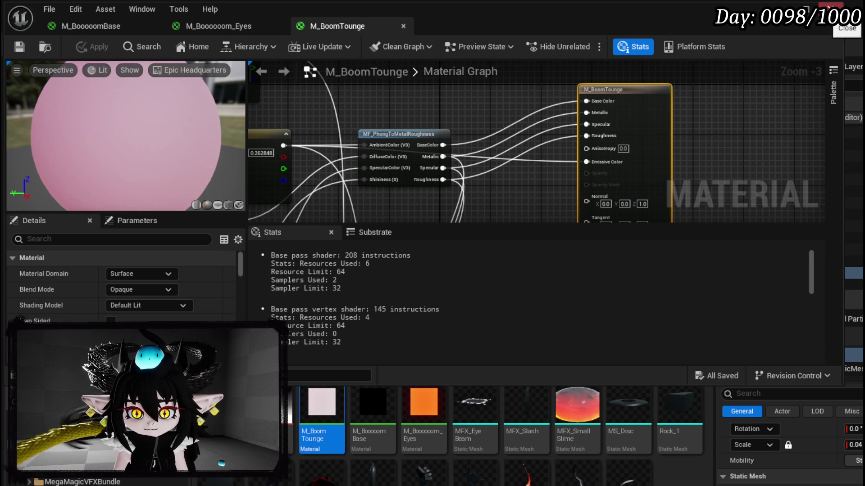
pyautogui.click(830, 7)
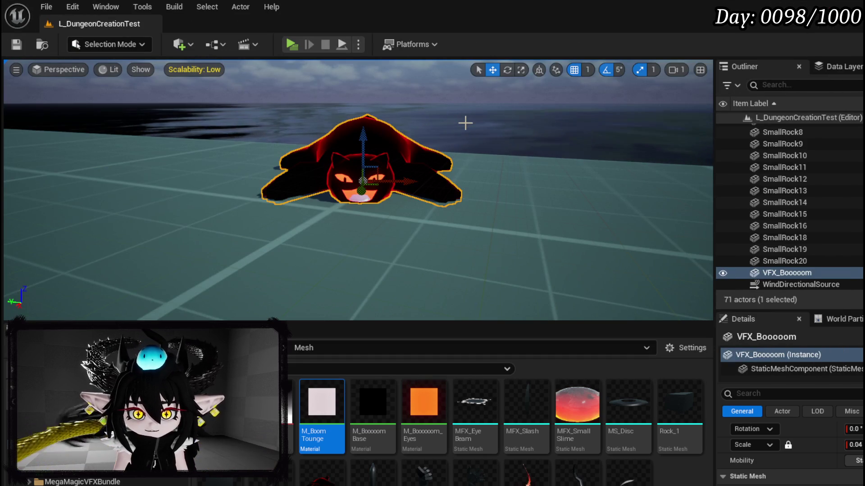
# Orbit around the repaired creature, then select the dark BP_FishingWater pond.
pyautogui.moveTo(451, 120)
pyautogui.mouseDown()
pyautogui.moveTo(216, 127)
pyautogui.moveTo(392, 137)
pyautogui.mouseUp()
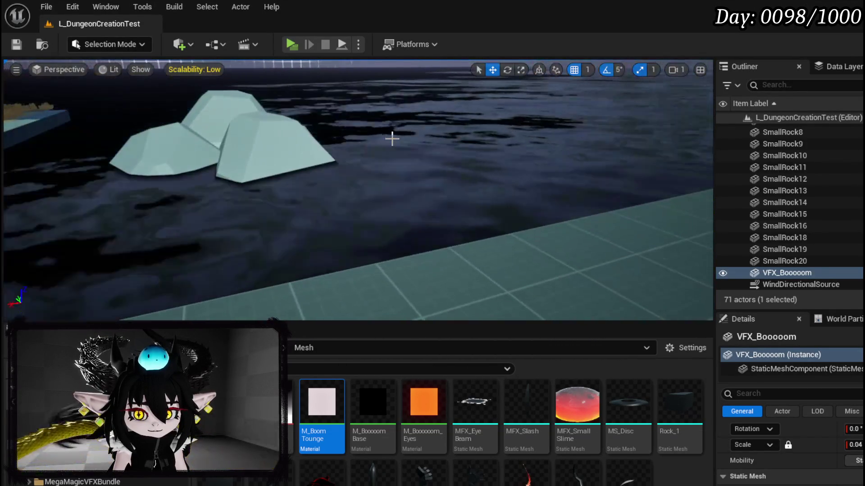
pyautogui.click(392, 138)
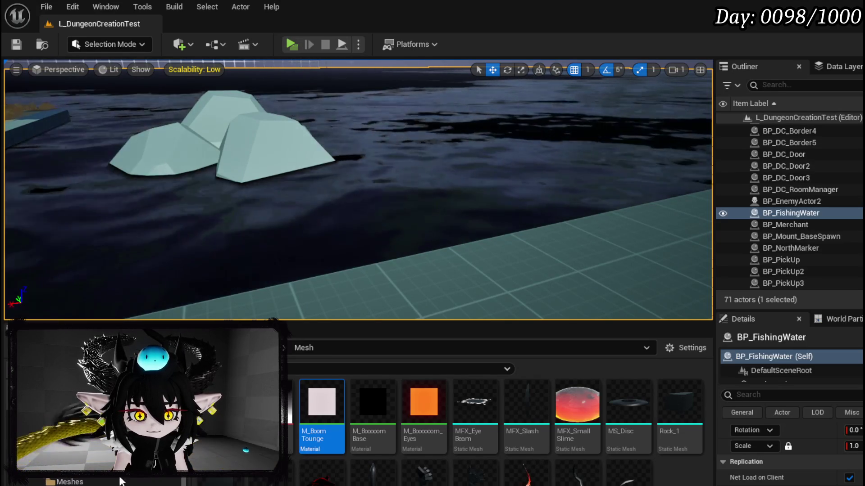
# Assign MI_Water from Environment > Water > Legacy to BP_FishingWater's StaticMesh Element 0.
pyautogui.click(137, 480)
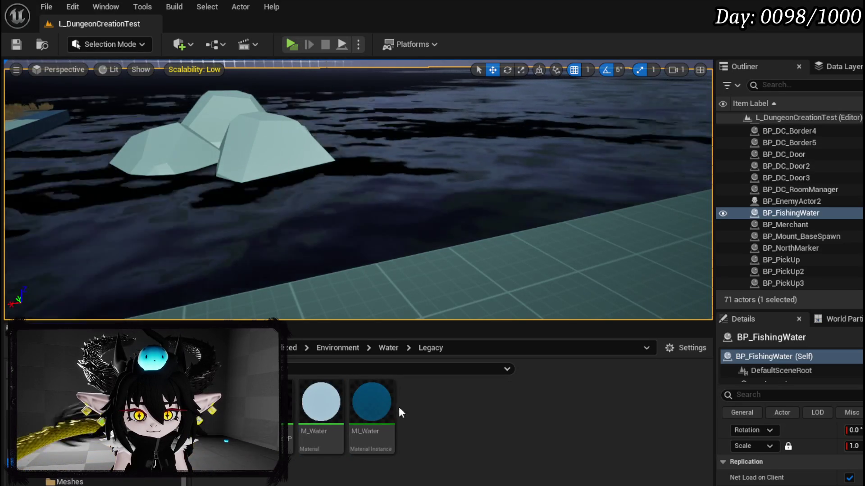
pyautogui.scroll(-5, 813, 453)
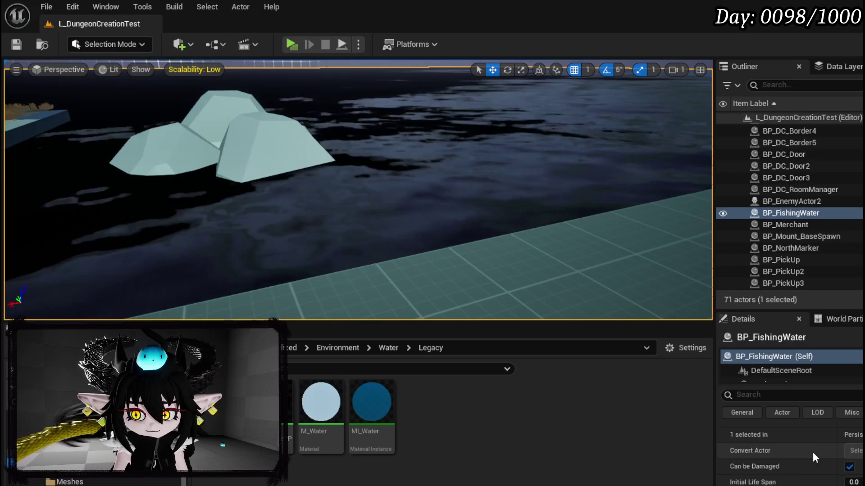
pyautogui.scroll(-2, 812, 452)
pyautogui.scroll(10, 812, 451)
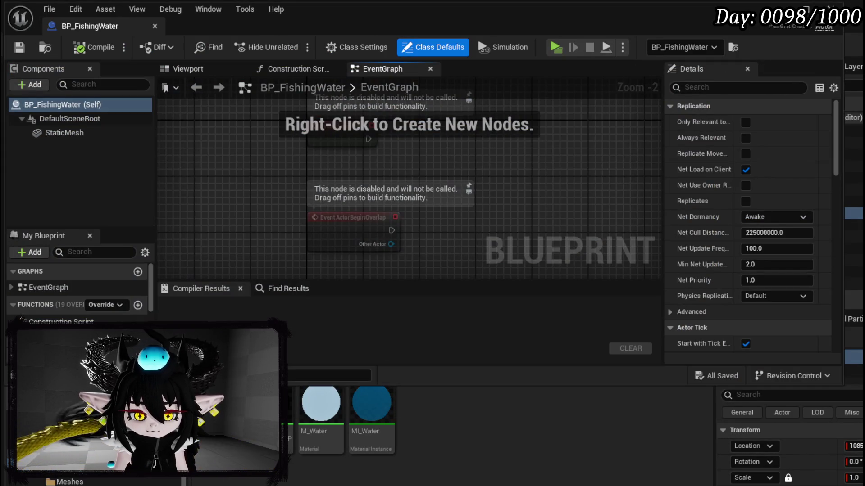
pyautogui.click(72, 132)
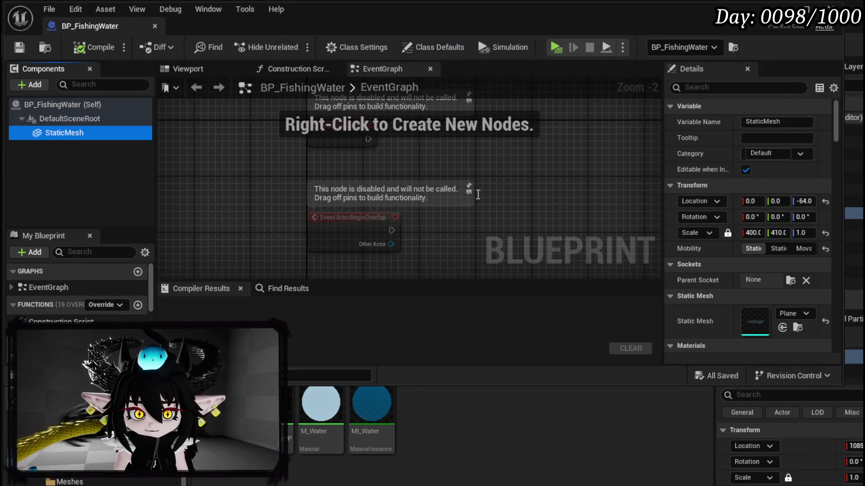
pyautogui.moveTo(372, 407)
pyautogui.mouseDown()
pyautogui.moveTo(631, 331)
pyautogui.moveTo(779, 318)
pyautogui.moveTo(774, 311)
pyautogui.mouseUp()
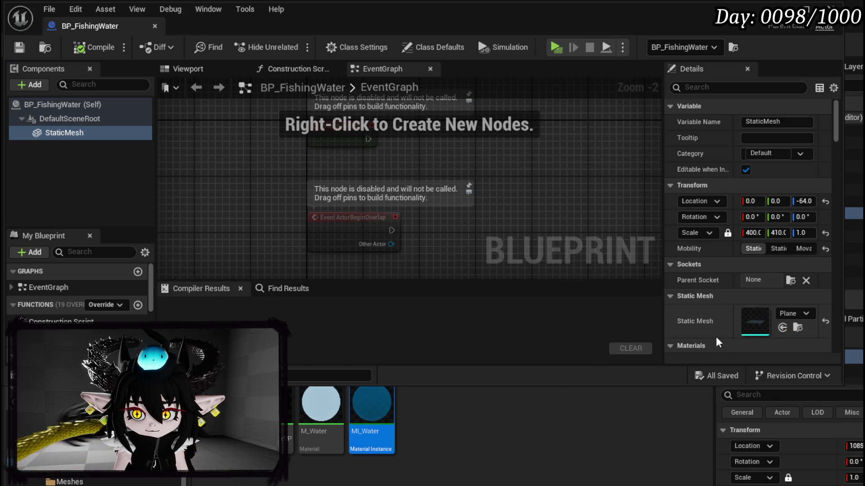
pyautogui.scroll(-1, 771, 283)
pyautogui.scroll(-1, 771, 283)
pyautogui.moveTo(370, 405); pyautogui.dragTo(761, 298)
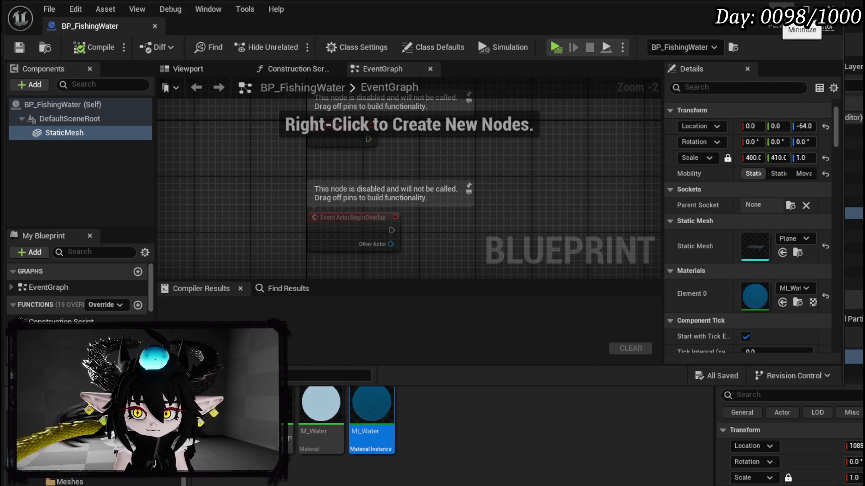
pyautogui.click(800, 10)
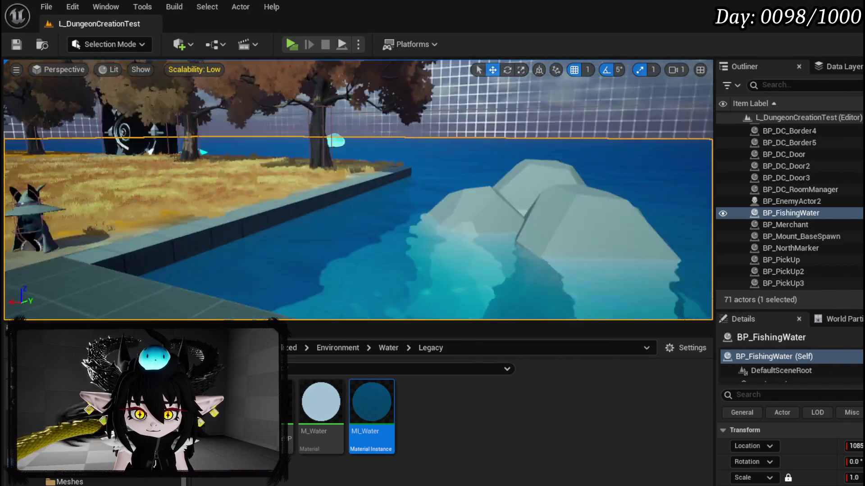
pyautogui.press('f')
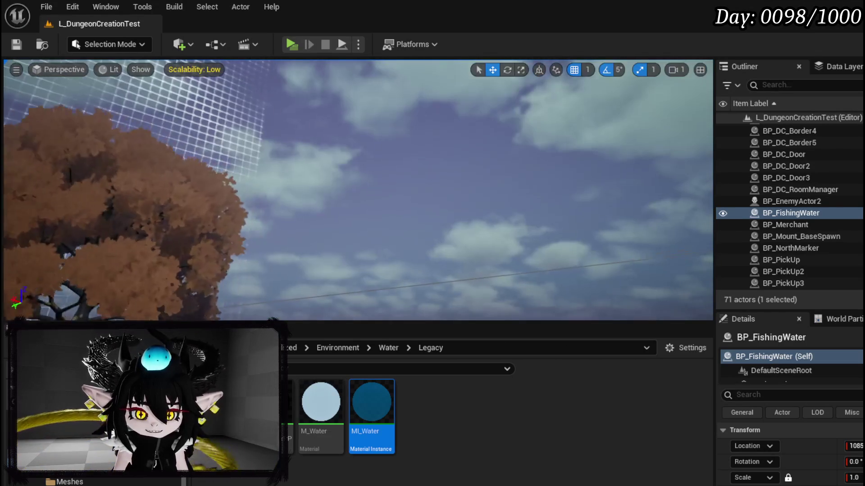
pyautogui.click(307, 120)
pyautogui.click(306, 119)
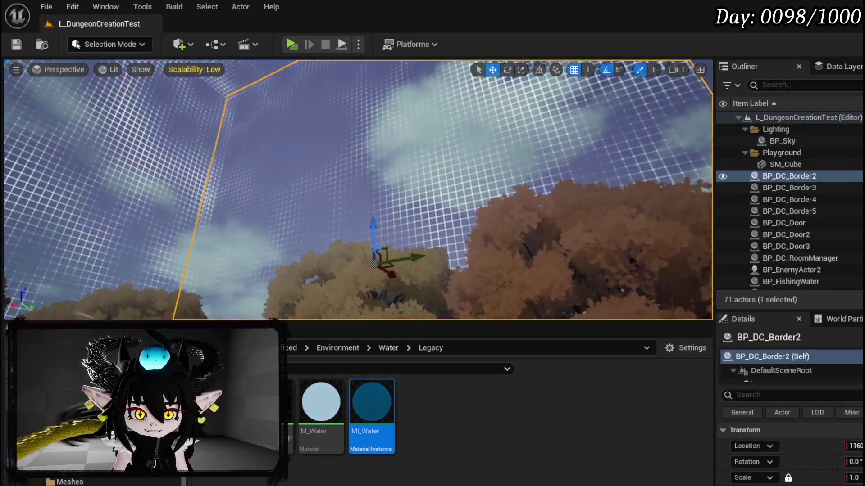